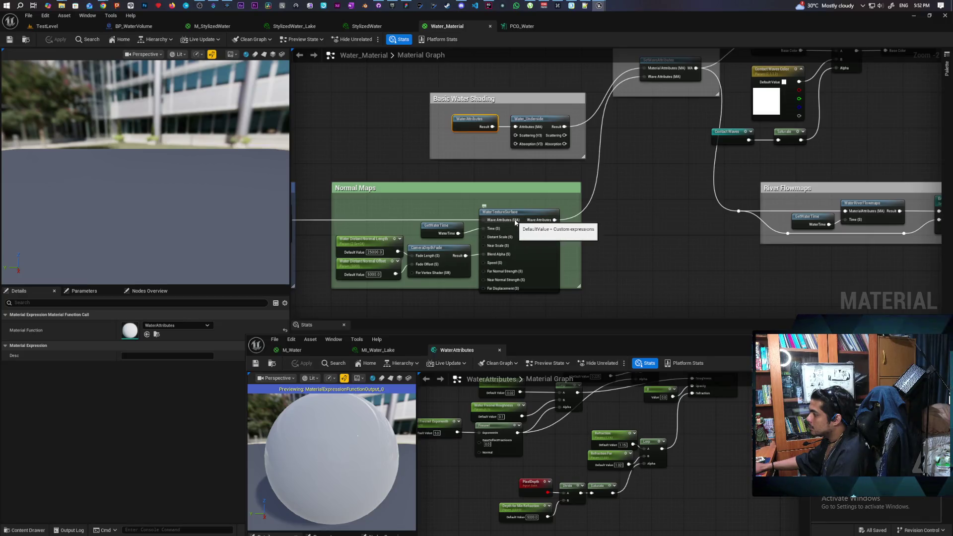
# Pan Water_Material's graph to frame the Basic Water Shading group and start marquee-selecting it
pyautogui.scroll(-2, 630, 215)
pyautogui.moveTo(629, 216); pyautogui.dragTo(445, 268)
pyautogui.scroll(2, 457, 224)
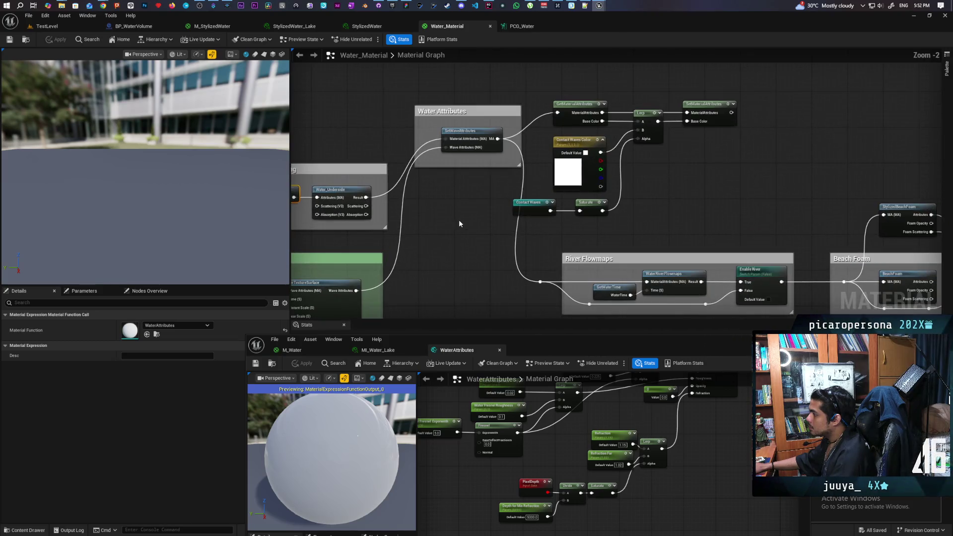
pyautogui.moveTo(459, 224)
pyautogui.mouseDown()
pyautogui.moveTo(447, 245)
pyautogui.moveTo(441, 147)
pyautogui.moveTo(453, 162)
pyautogui.moveTo(539, 173)
pyautogui.mouseUp()
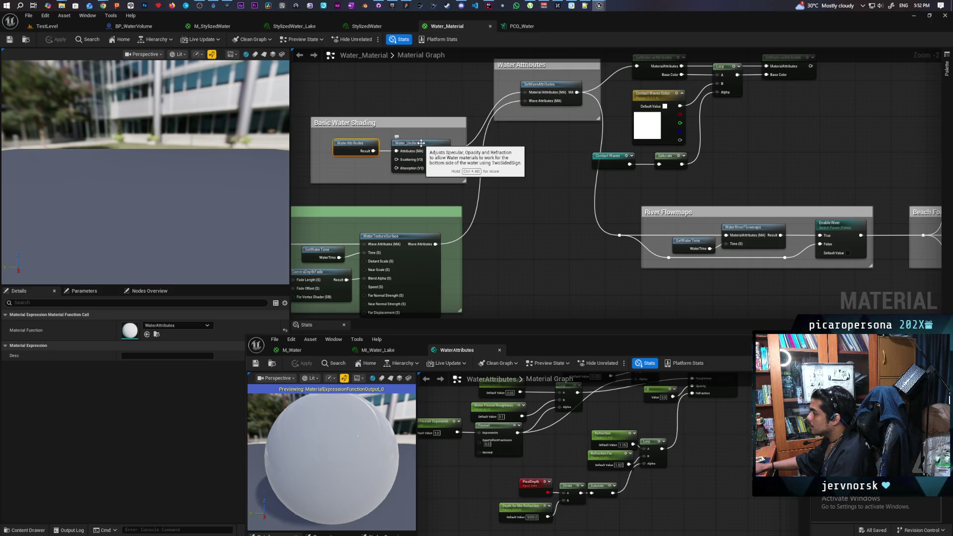
pyautogui.moveTo(342, 105); pyautogui.dragTo(365, 145)
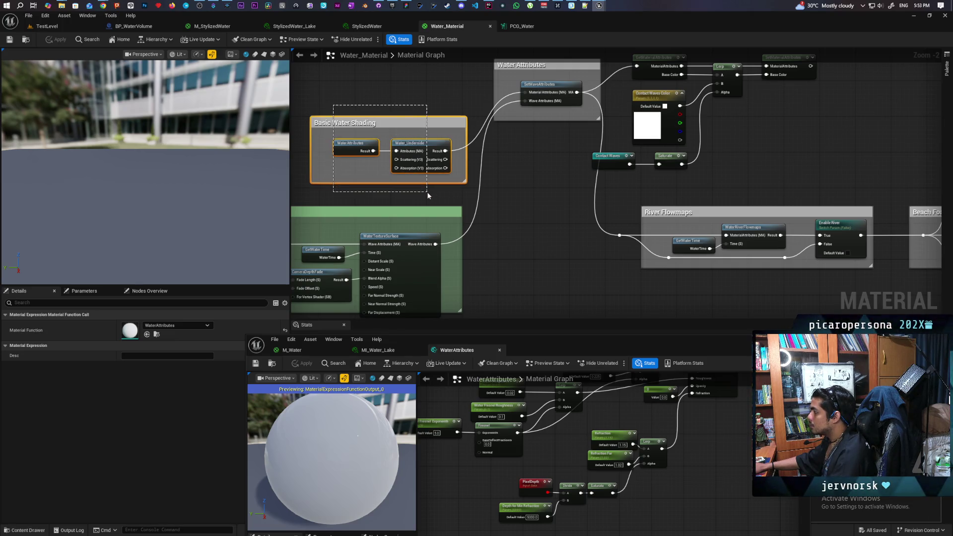
# Select the Basic Water Shading group and paste it into the M_Water material
pyautogui.moveTo(427, 191); pyautogui.dragTo(426, 192)
pyautogui.moveTo(636, 255)
pyautogui.mouseDown()
pyautogui.moveTo(351, 243)
pyautogui.moveTo(441, 234)
pyautogui.moveTo(214, 233)
pyautogui.mouseUp()
pyautogui.moveTo(689, 221)
pyautogui.mouseDown()
pyautogui.moveTo(437, 222)
pyautogui.moveTo(377, 189)
pyautogui.moveTo(347, 144)
pyautogui.moveTo(361, 148)
pyautogui.mouseUp()
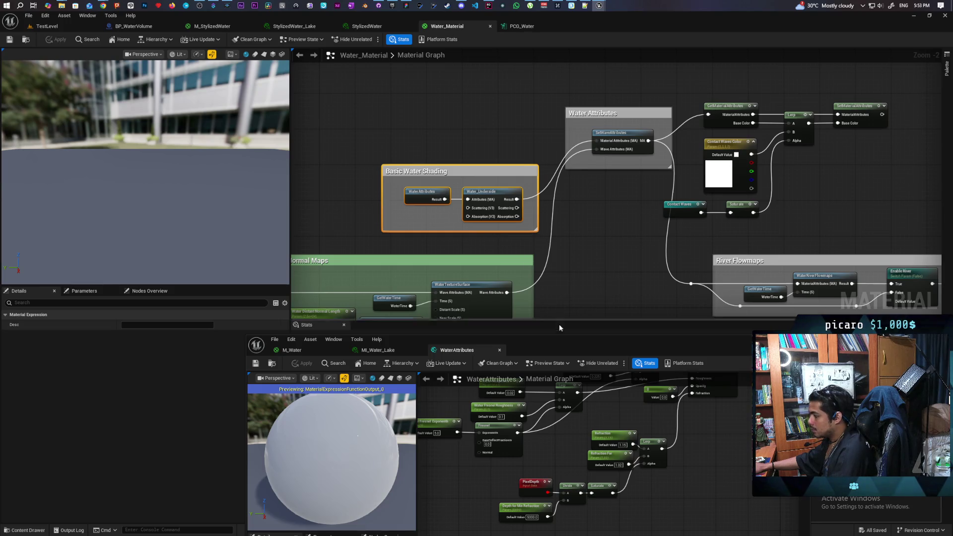
pyautogui.click(299, 350)
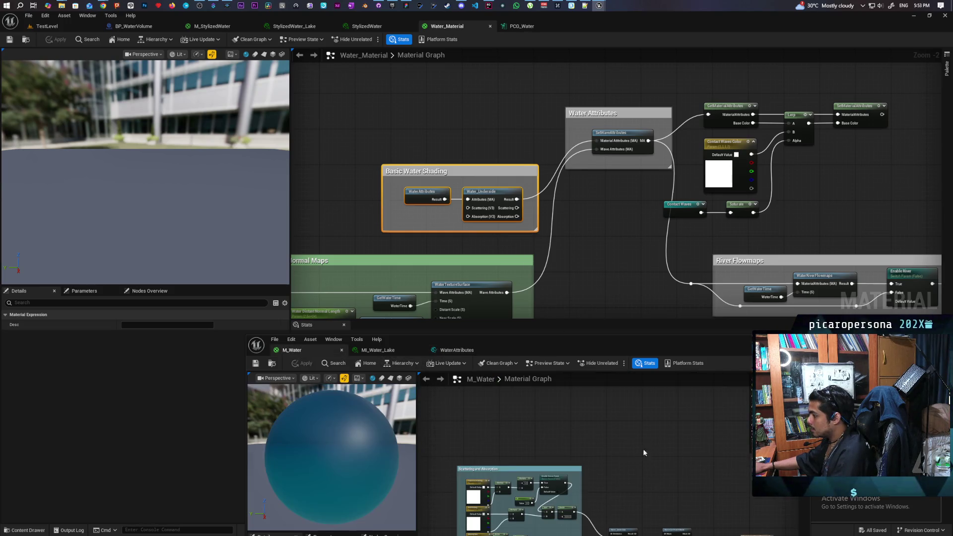
pyautogui.hotkey('ctrl', 'v')
# Enable Use Material Attributes on M_Water's output node
pyautogui.moveTo(651, 419); pyautogui.dragTo(518, 464)
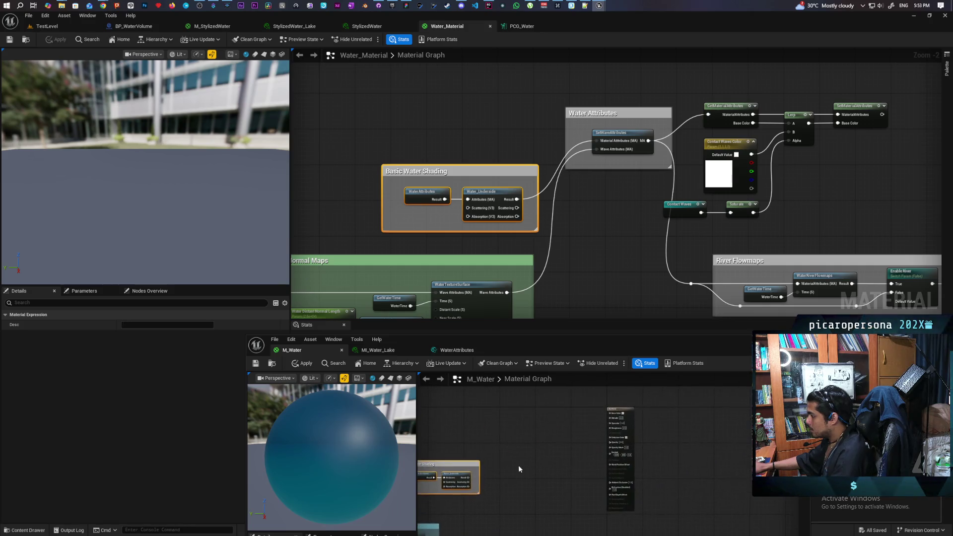
pyautogui.scroll(1, 579, 439)
pyautogui.scroll(1, 574, 435)
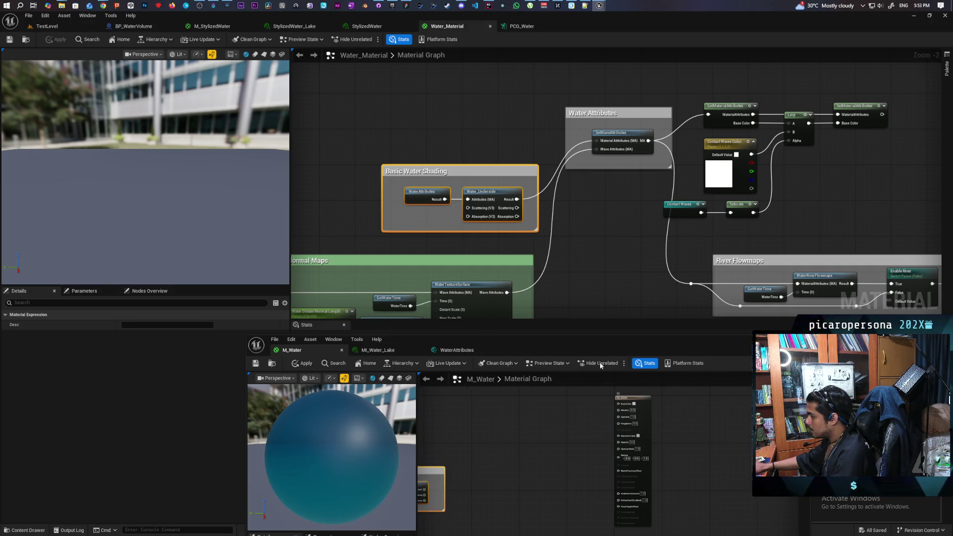
pyautogui.moveTo(601, 366)
pyautogui.mouseDown()
pyautogui.moveTo(585, 311)
pyautogui.moveTo(593, 296)
pyautogui.mouseUp()
pyautogui.click(640, 277)
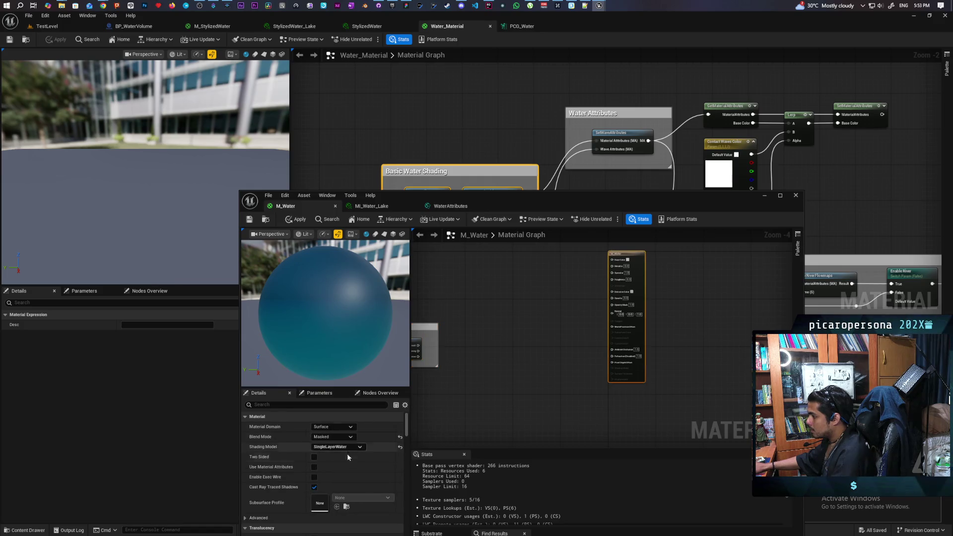
pyautogui.click(314, 467)
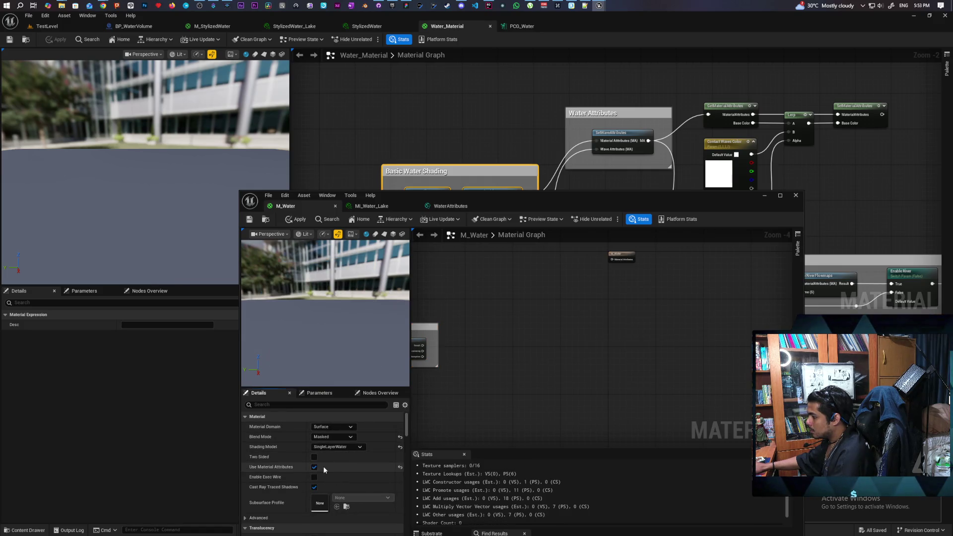
# Wire Water_Underside's result into M_Water's output and apply the changes
pyautogui.moveTo(559, 315)
pyautogui.mouseDown()
pyautogui.moveTo(670, 304)
pyautogui.moveTo(604, 348)
pyautogui.mouseUp()
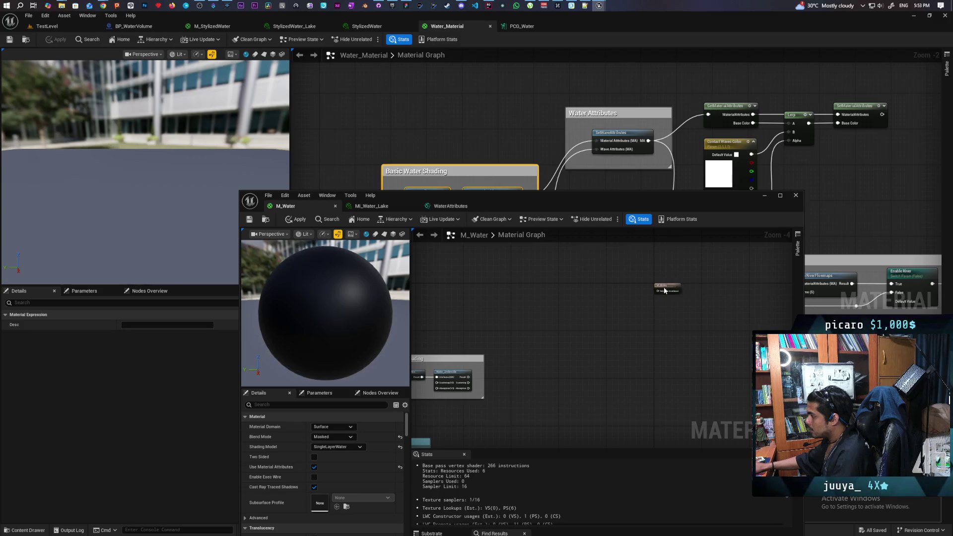
pyautogui.moveTo(670, 288); pyautogui.dragTo(585, 364)
pyautogui.moveTo(468, 380)
pyautogui.mouseDown()
pyautogui.moveTo(589, 366)
pyautogui.moveTo(584, 374)
pyautogui.mouseUp()
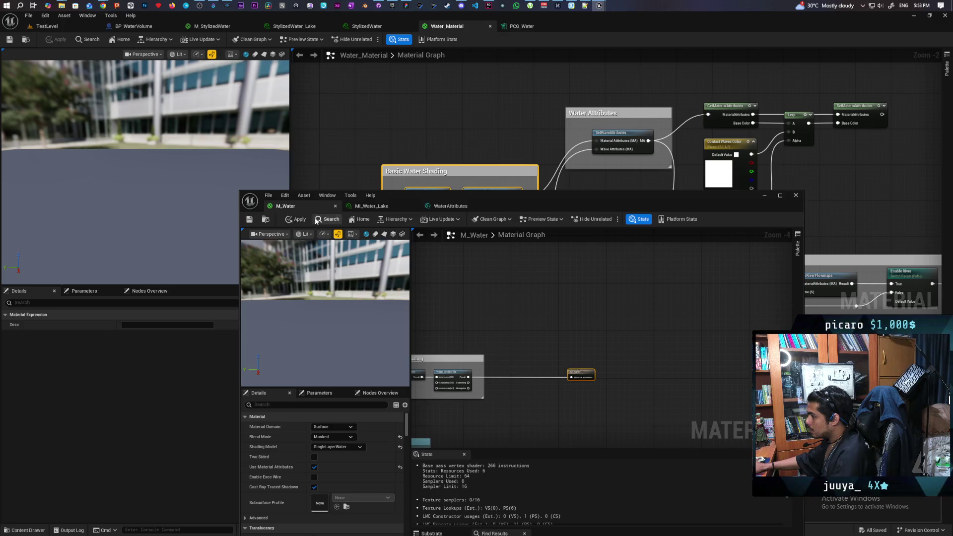
pyautogui.hotkey('ctrl', 's')
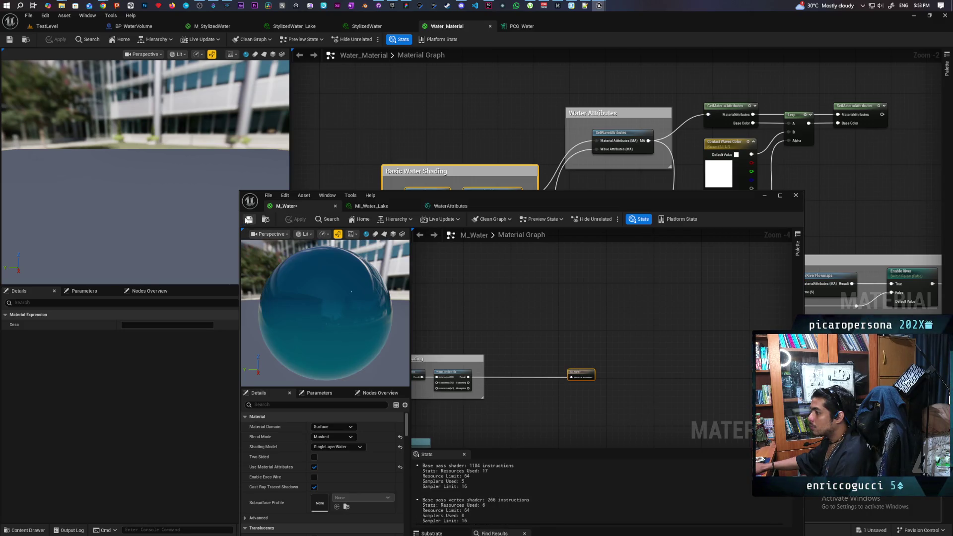
# Orbit TestLevel's view around the lake, check MI_Water_Lake, then return to M_Water's graph
pyautogui.click(47, 26)
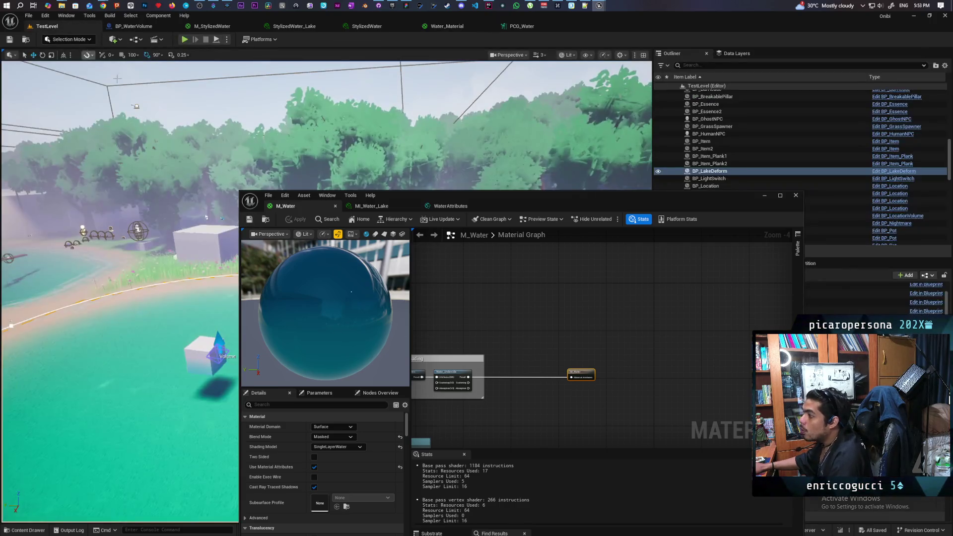
pyautogui.moveTo(218, 224)
pyautogui.mouseDown()
pyautogui.moveTo(179, 263)
pyautogui.moveTo(129, 213)
pyautogui.mouseUp()
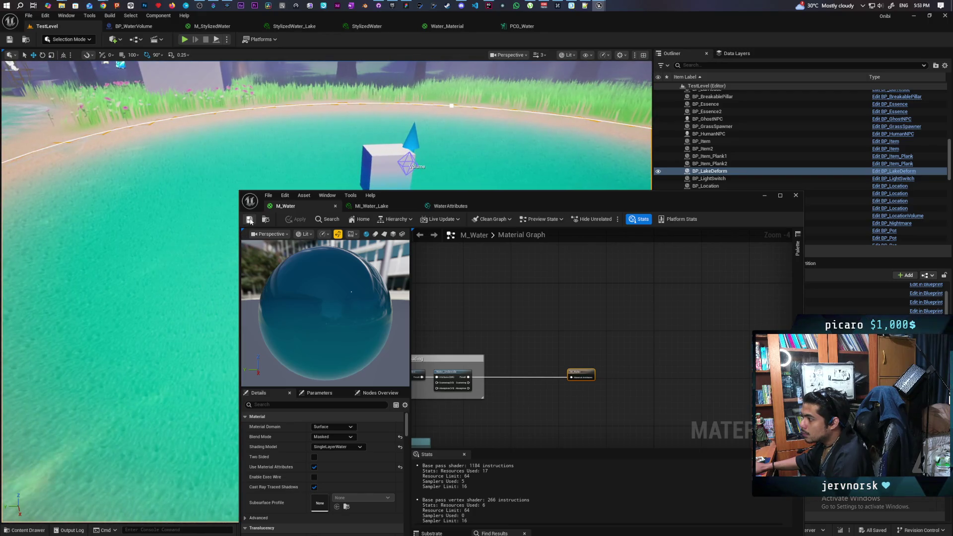
pyautogui.click(371, 206)
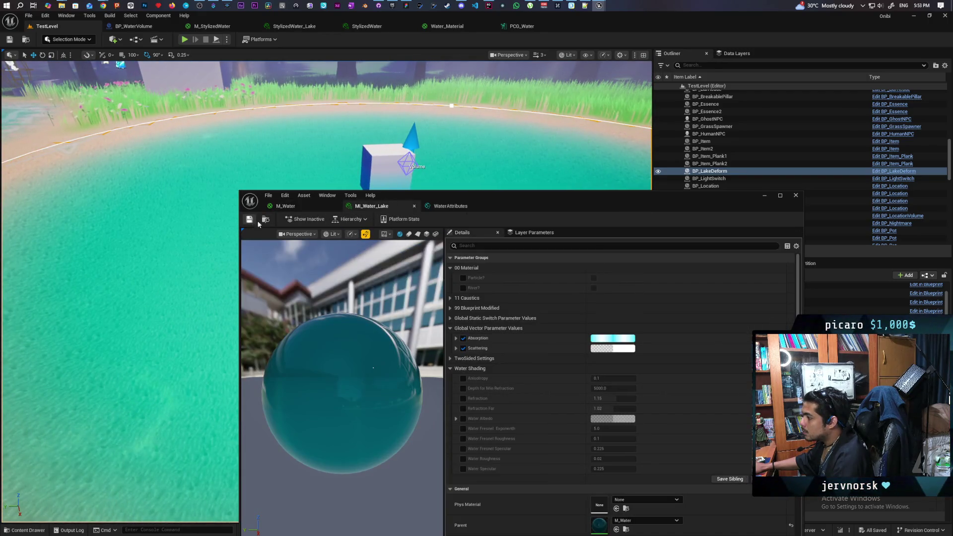
pyautogui.moveTo(129, 214); pyautogui.dragTo(30, 181)
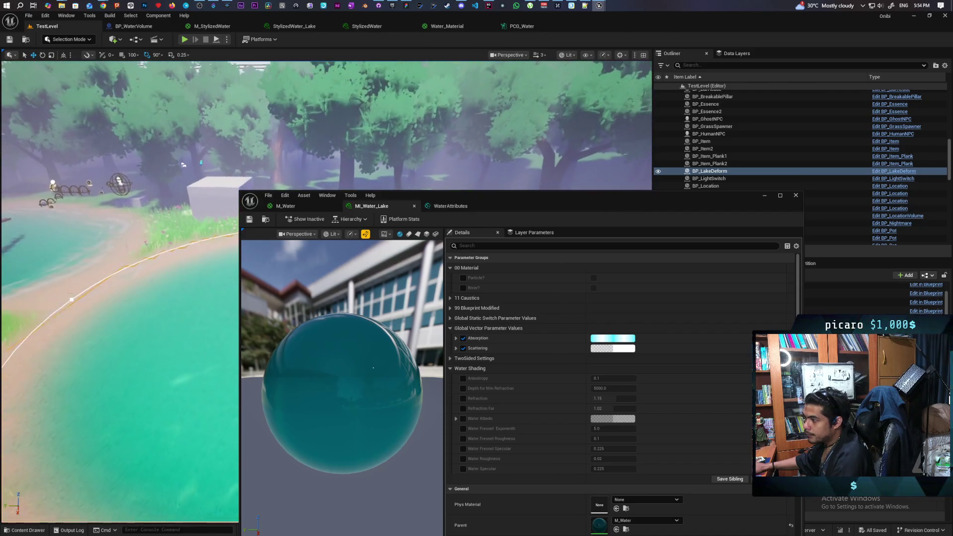
pyautogui.click(312, 205)
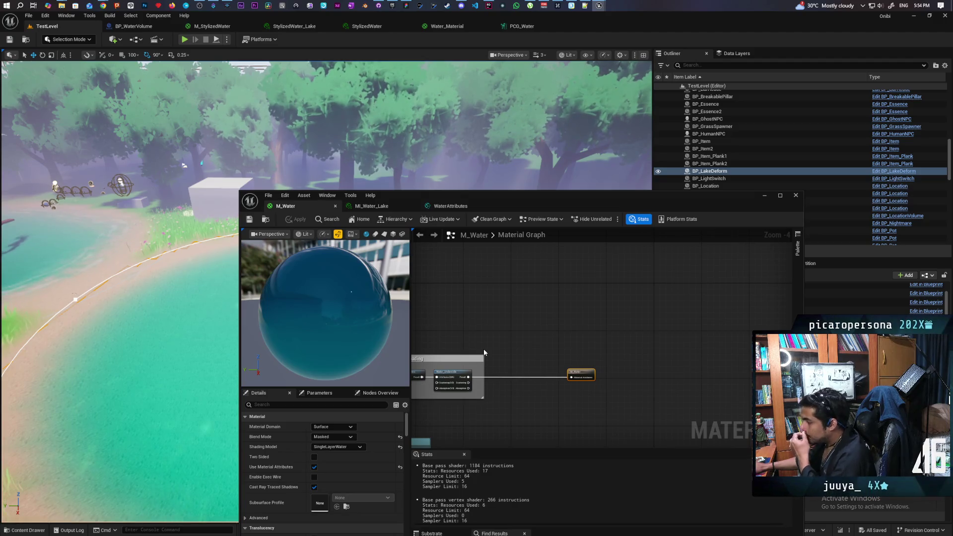
pyautogui.moveTo(521, 199); pyautogui.dragTo(549, 112)
# Nudge M_Water's graph and window, and bring Water_Material back into the main editor
pyautogui.scroll(-7, 534, 242)
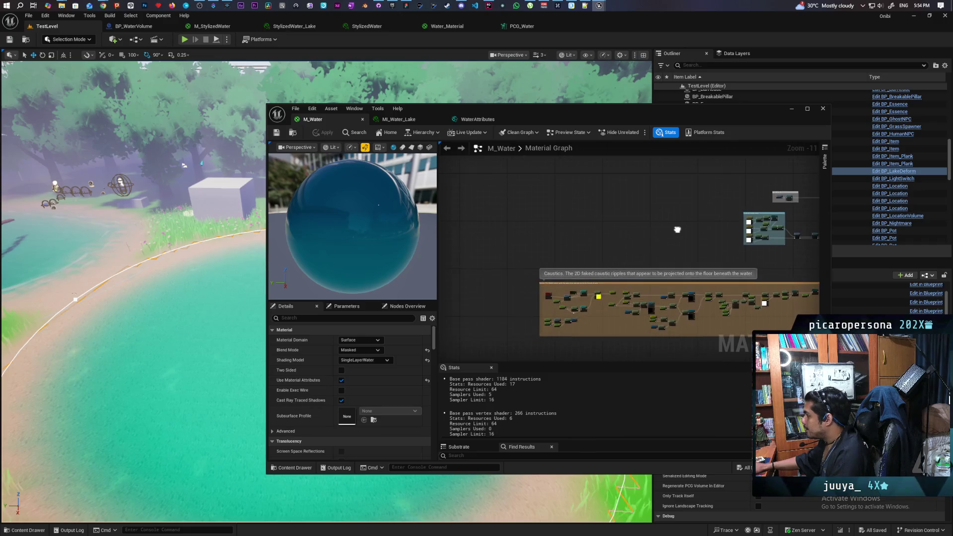
pyautogui.moveTo(526, 227); pyautogui.dragTo(514, 233)
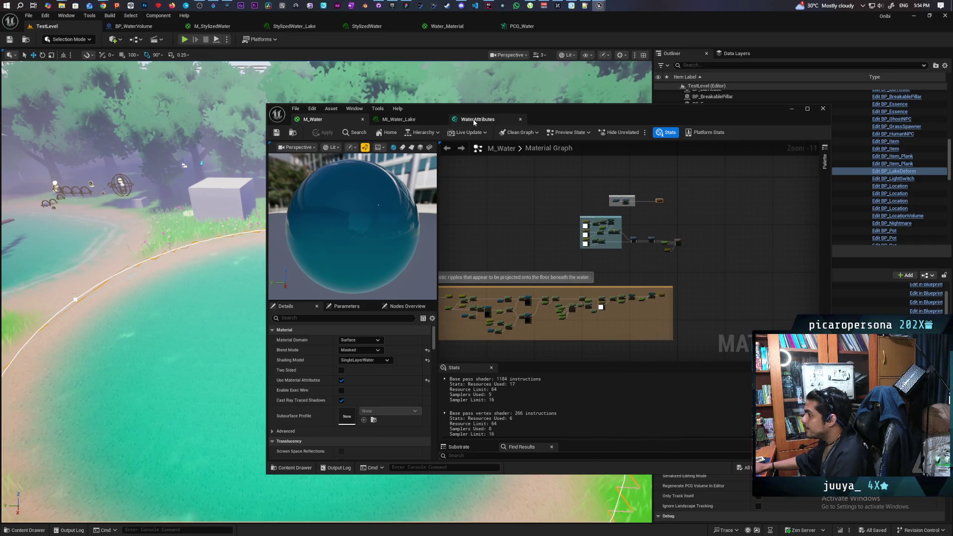
pyautogui.moveTo(585, 110); pyautogui.dragTo(591, 153)
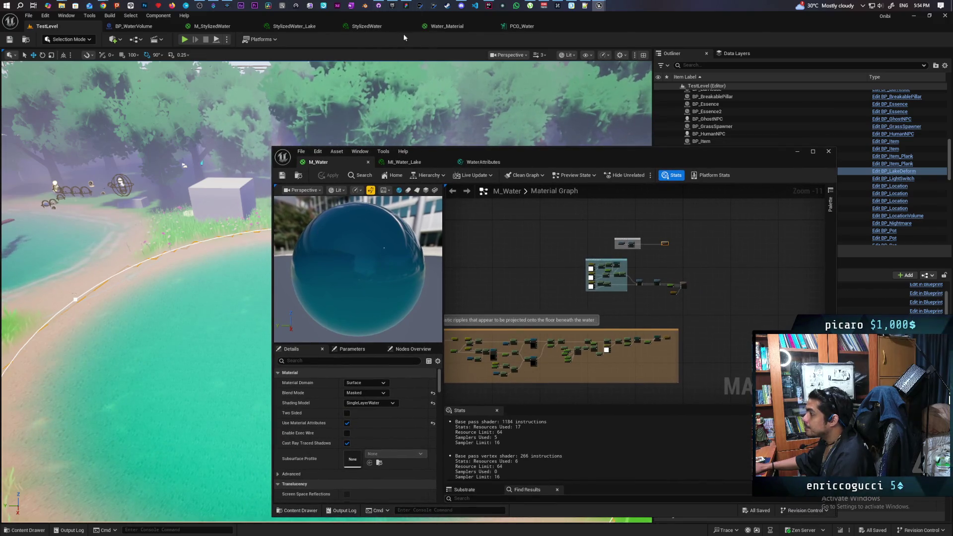
pyautogui.click(438, 25)
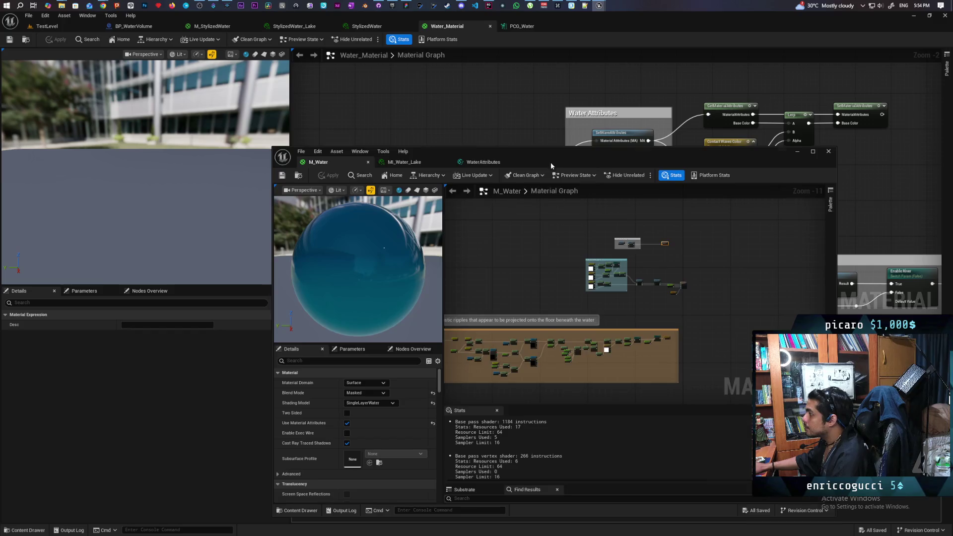
pyautogui.moveTo(550, 161); pyautogui.dragTo(535, 308)
pyautogui.moveTo(737, 198)
pyautogui.mouseDown()
pyautogui.moveTo(666, 164)
pyautogui.moveTo(619, 112)
pyautogui.moveTo(481, 101)
pyautogui.moveTo(572, 110)
pyautogui.moveTo(489, 111)
pyautogui.moveTo(563, 174)
pyautogui.moveTo(494, 133)
pyautogui.moveTo(545, 175)
pyautogui.mouseUp()
# Frame Water_Material's Mapping VS and Contact Waves nodes and select the contact wave blending nodes
pyautogui.scroll(-3, 488, 111)
pyautogui.scroll(-7, 546, 114)
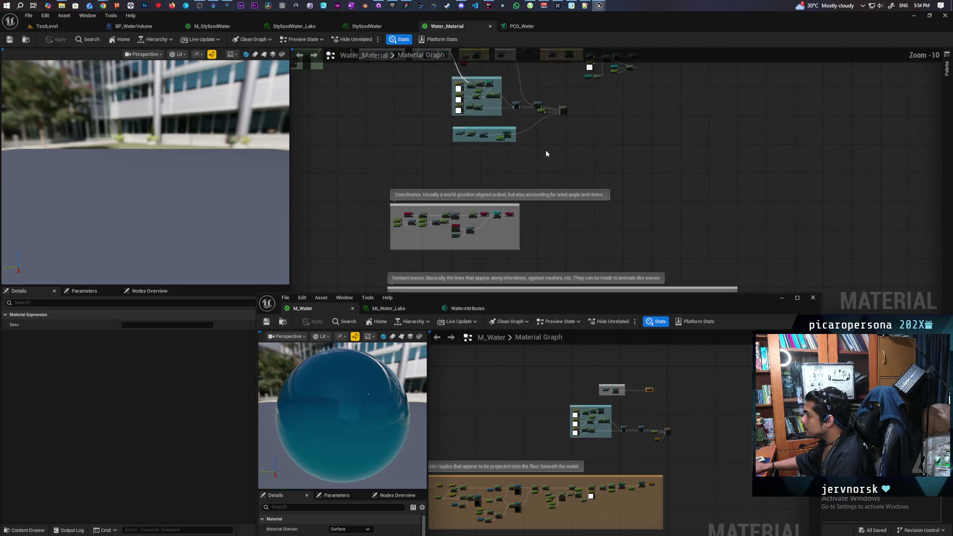
pyautogui.scroll(9, 592, 151)
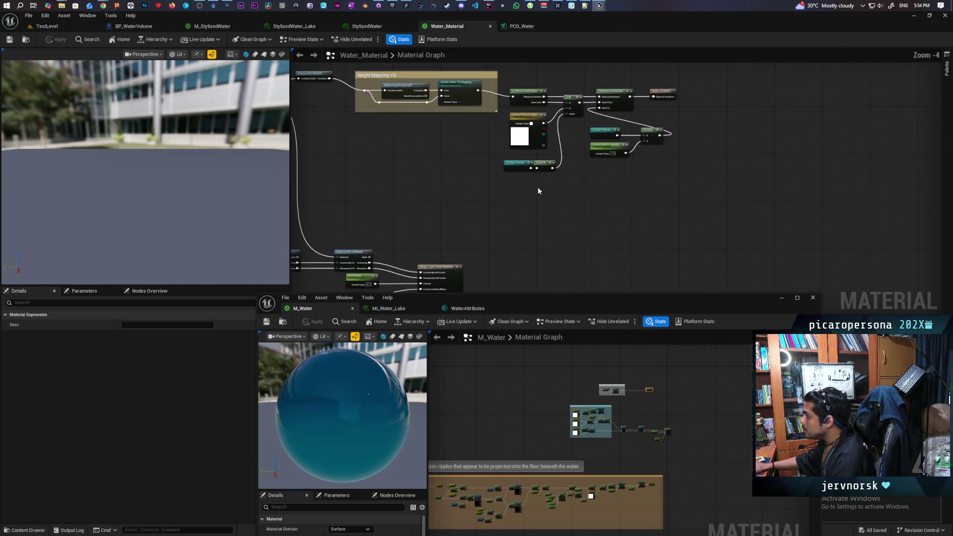
pyautogui.moveTo(522, 182); pyautogui.dragTo(502, 221)
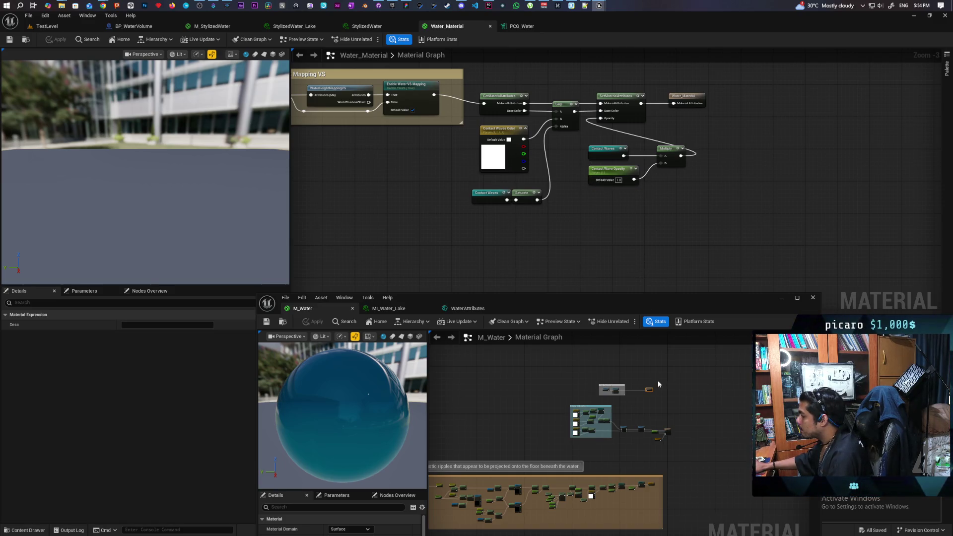
pyautogui.scroll(5, 660, 387)
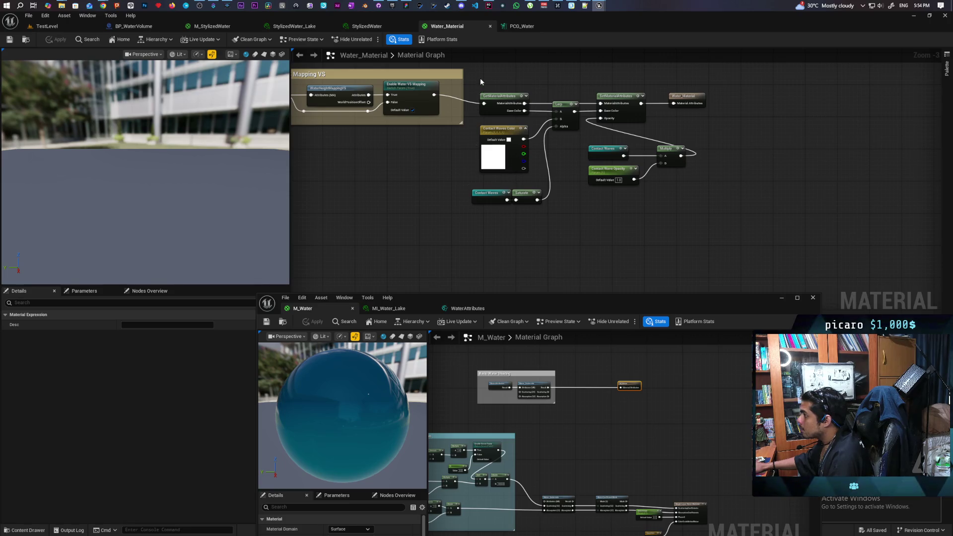
pyautogui.moveTo(480, 78)
pyautogui.mouseDown()
pyautogui.moveTo(664, 245)
pyautogui.moveTo(650, 246)
pyautogui.mouseUp()
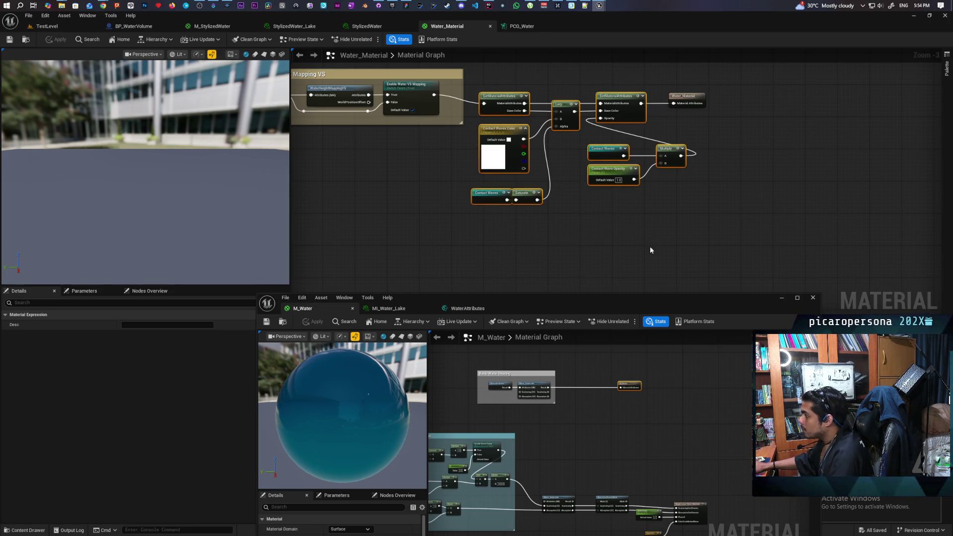
# Slide M_Water's output node along its wire and show the material's own properties
pyautogui.scroll(-3, 615, 406)
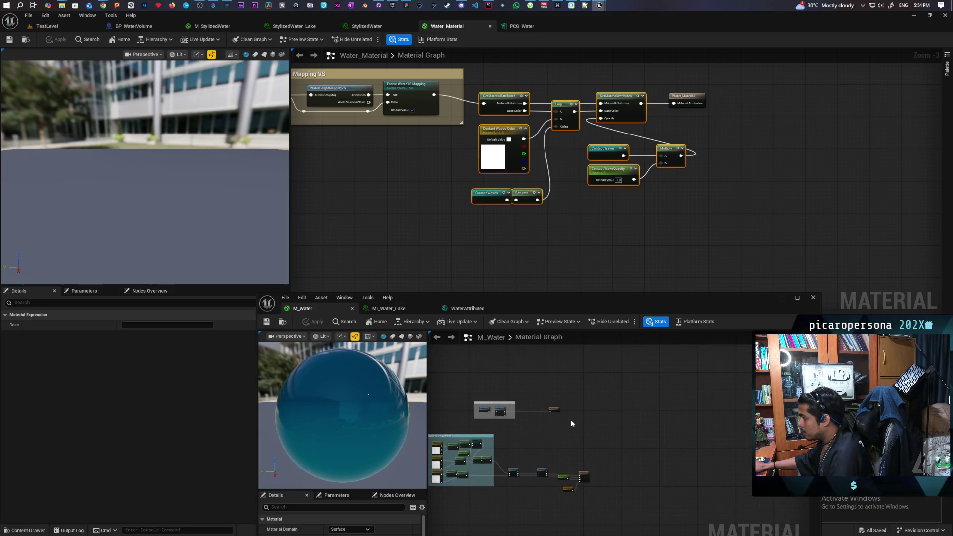
pyautogui.moveTo(666, 412); pyautogui.dragTo(659, 412)
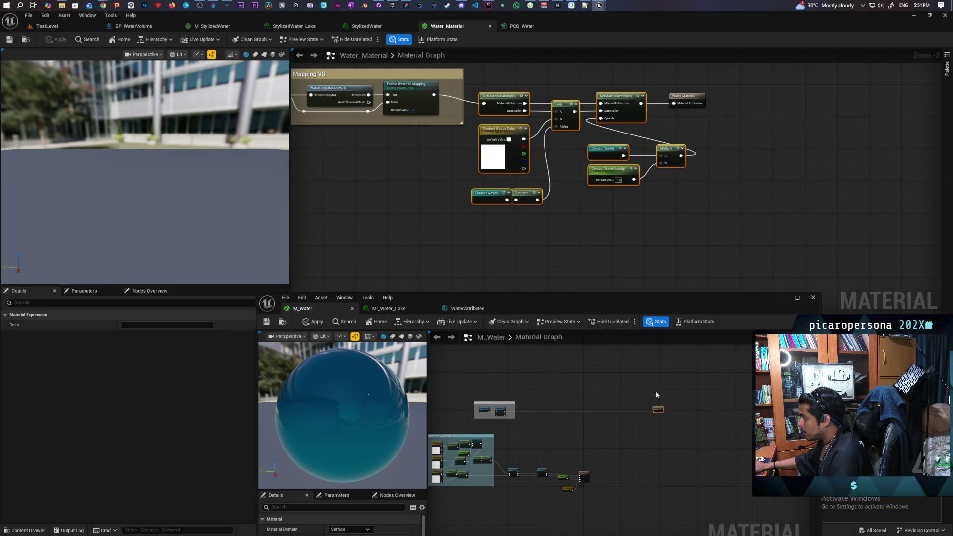
pyautogui.click(545, 236)
pyautogui.moveTo(546, 292); pyautogui.dragTo(481, 442)
pyautogui.scroll(-9, 542, 180)
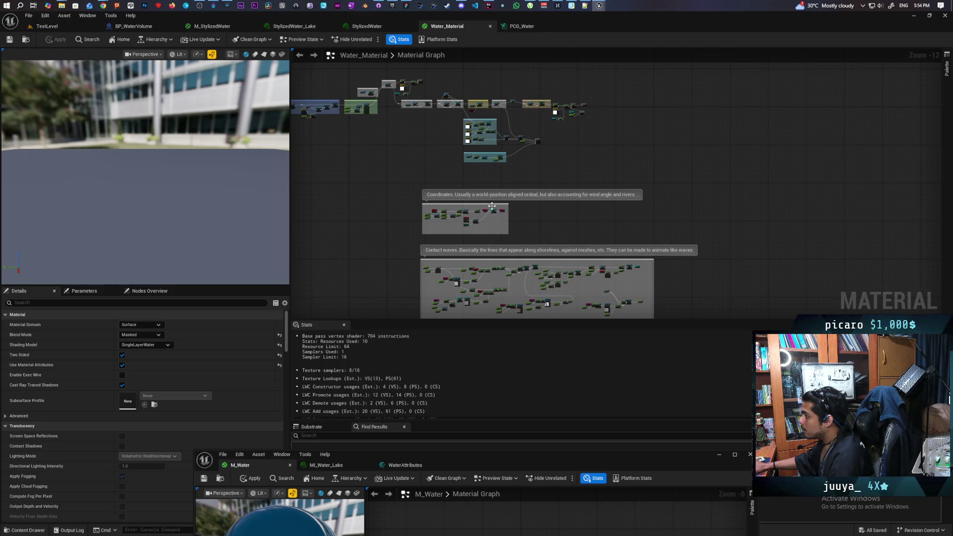
# Select the Coordinates and Contact waves comment boxes in Water_Material
pyautogui.scroll(4, 492, 210)
pyautogui.scroll(6, 492, 210)
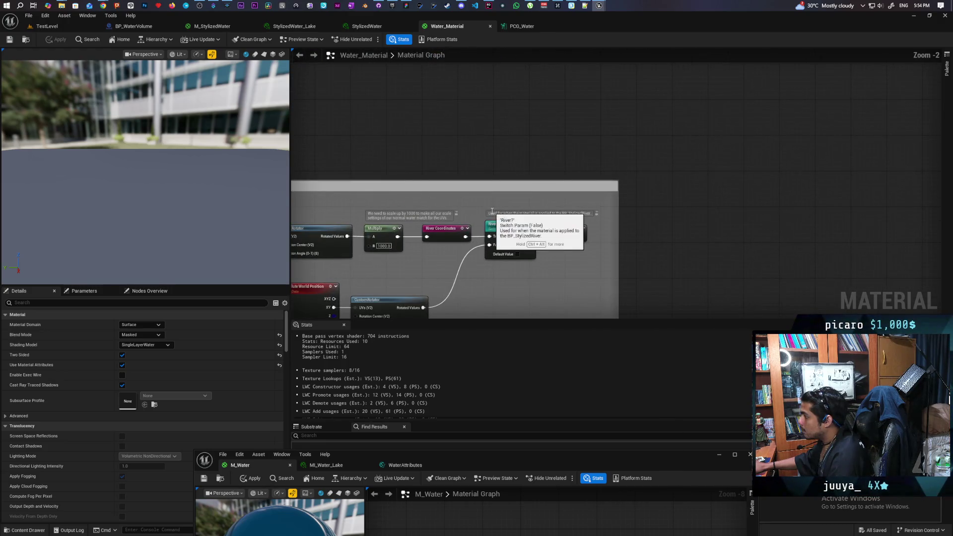
pyautogui.scroll(-10, 485, 253)
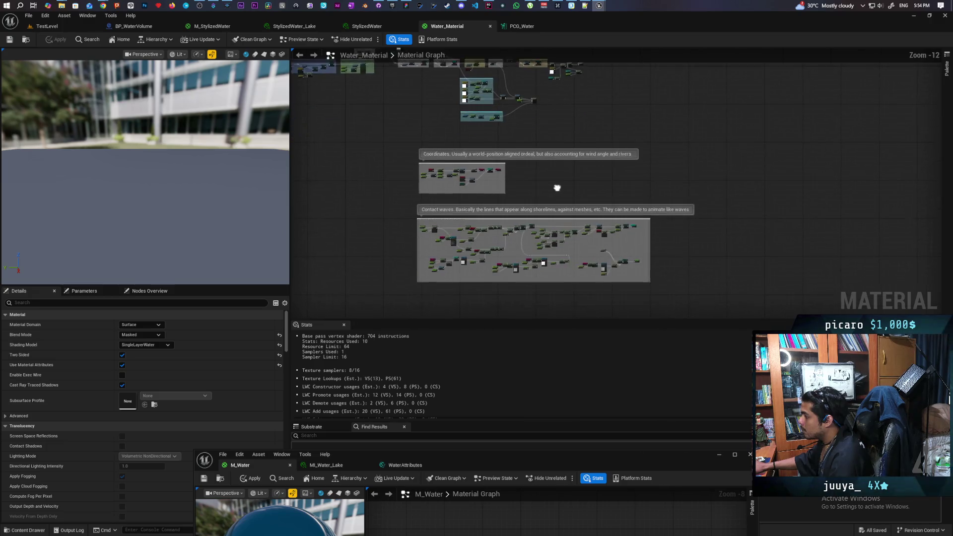
pyautogui.moveTo(401, 149); pyautogui.dragTo(698, 296)
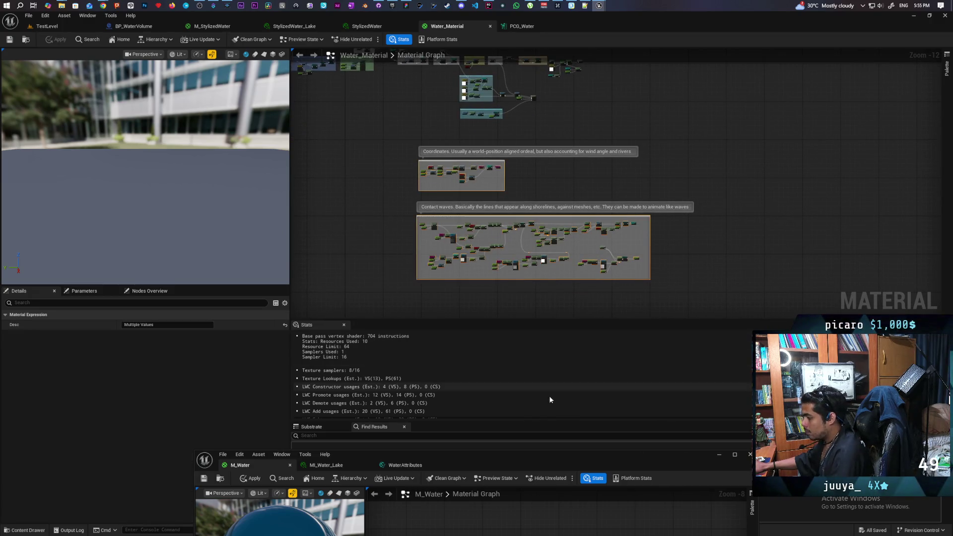
# Paste the comment boxes into M_Water and shift its graph to empty space
pyautogui.moveTo(535, 463); pyautogui.dragTo(574, 153)
pyautogui.scroll(-4, 549, 300)
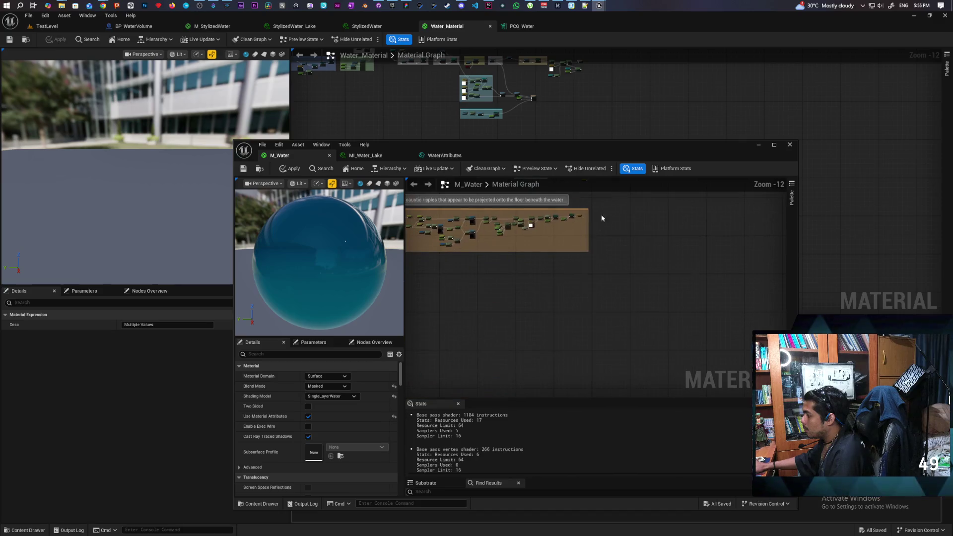
pyautogui.scroll(-2, 472, 281)
pyautogui.hotkey('ctrl', 'v')
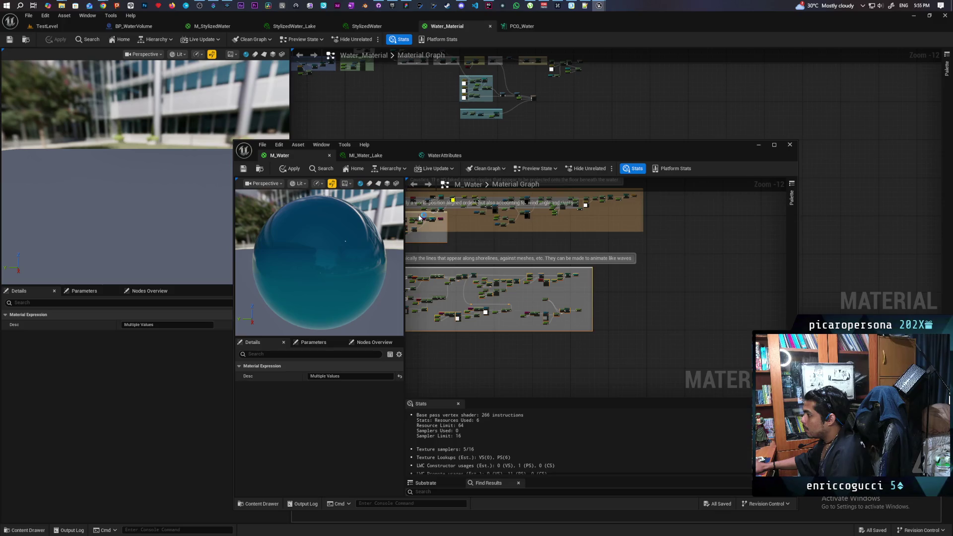
pyautogui.moveTo(420, 217); pyautogui.dragTo(418, 215)
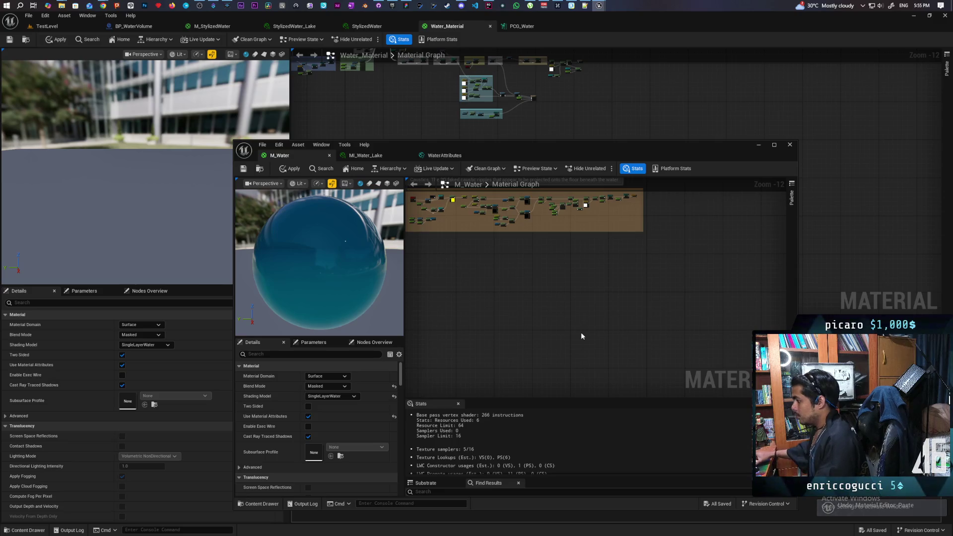
pyautogui.moveTo(544, 306)
pyautogui.mouseDown()
pyautogui.moveTo(642, 267)
pyautogui.moveTo(581, 309)
pyautogui.mouseUp()
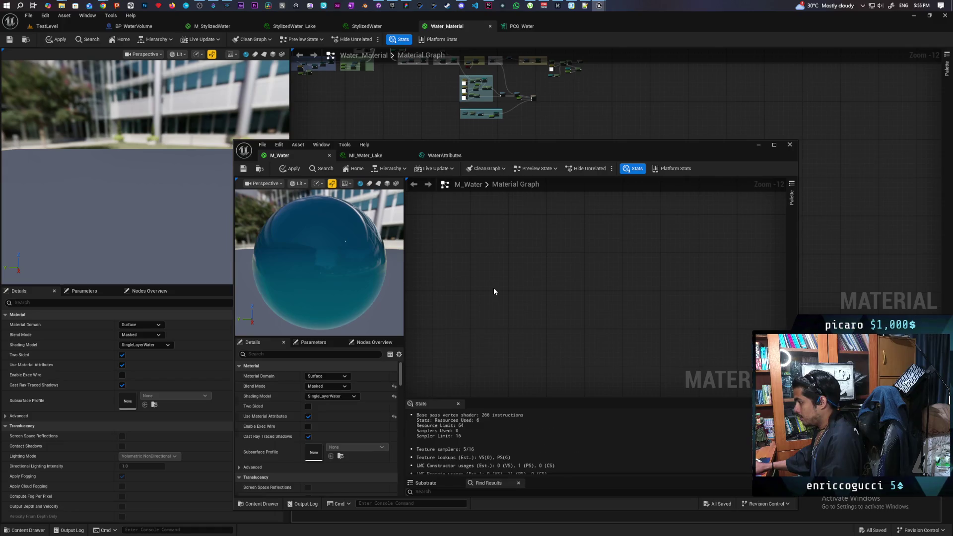
# Paste the Coordinates and Contact waves boxes into M_Water again and frame Water_Material's output nodes
pyautogui.hotkey('ctrl', 'v')
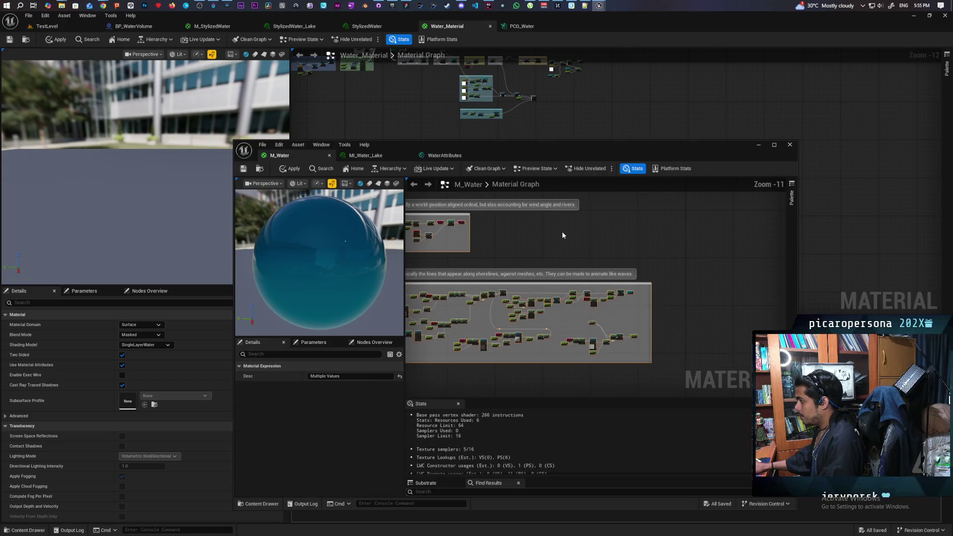
pyautogui.moveTo(562, 235)
pyautogui.mouseDown()
pyautogui.moveTo(592, 301)
pyautogui.moveTo(595, 256)
pyautogui.mouseUp()
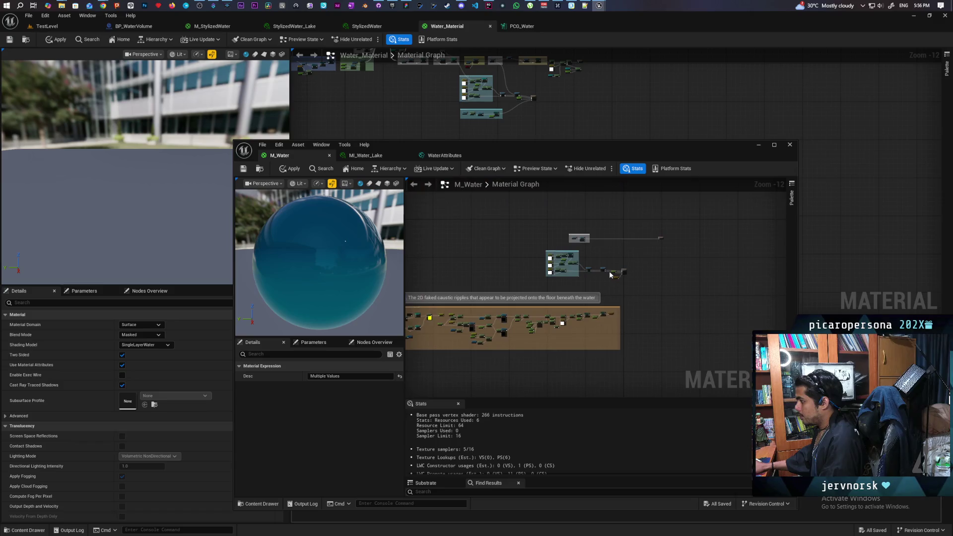
pyautogui.scroll(2, 595, 256)
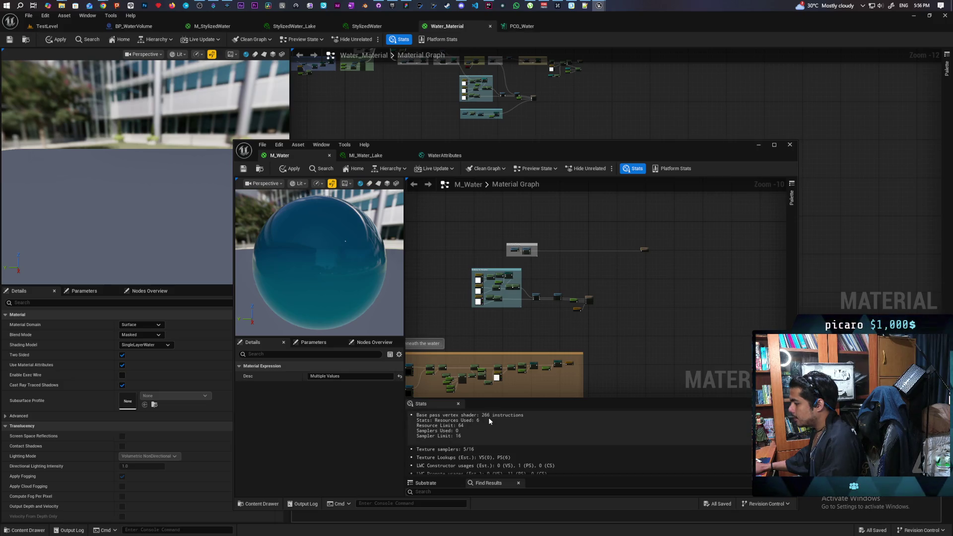
pyautogui.moveTo(567, 101); pyautogui.dragTo(542, 128)
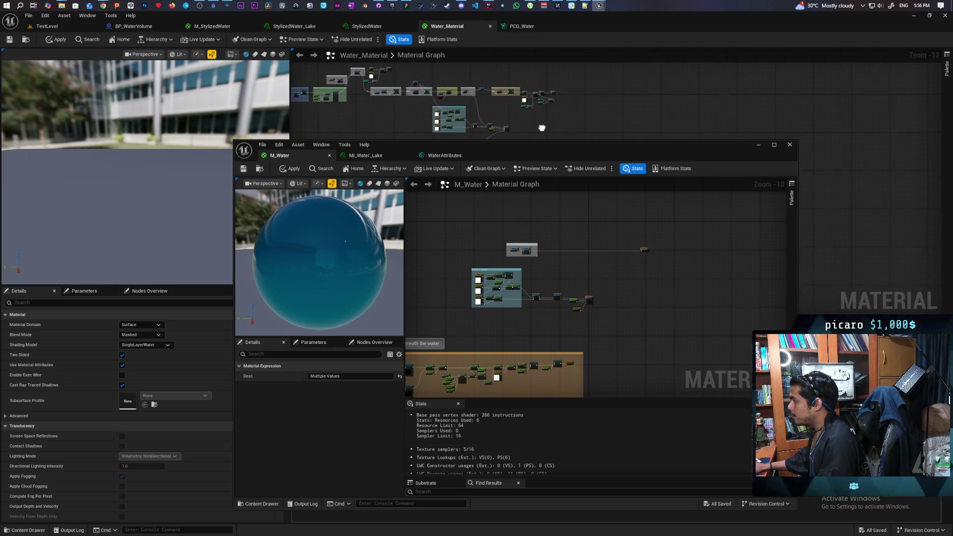
pyautogui.scroll(6, 528, 113)
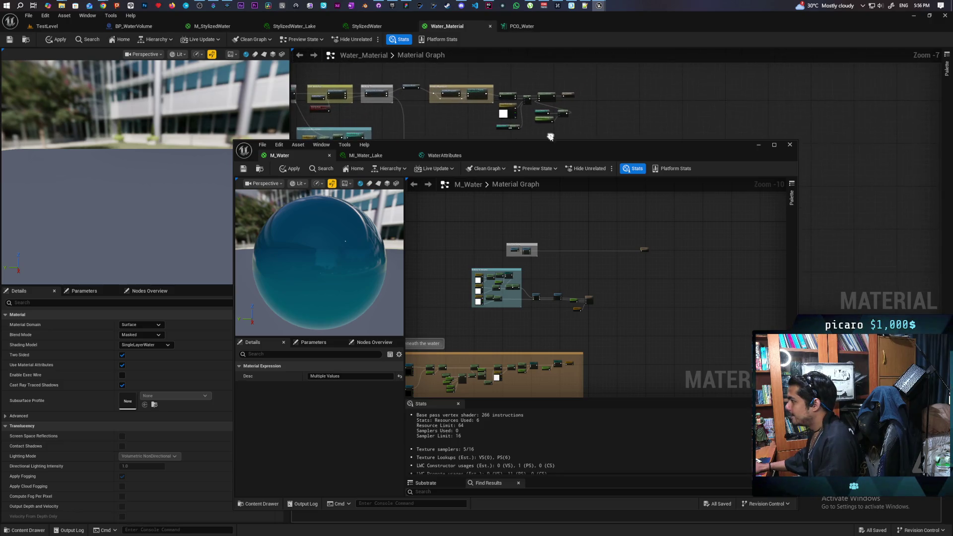
pyautogui.scroll(1, 546, 130)
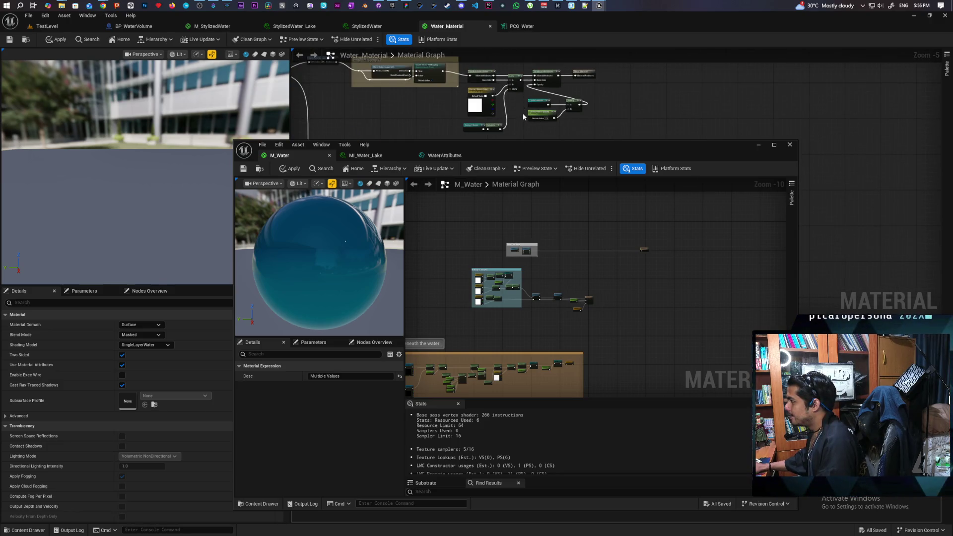
pyautogui.scroll(2, 506, 109)
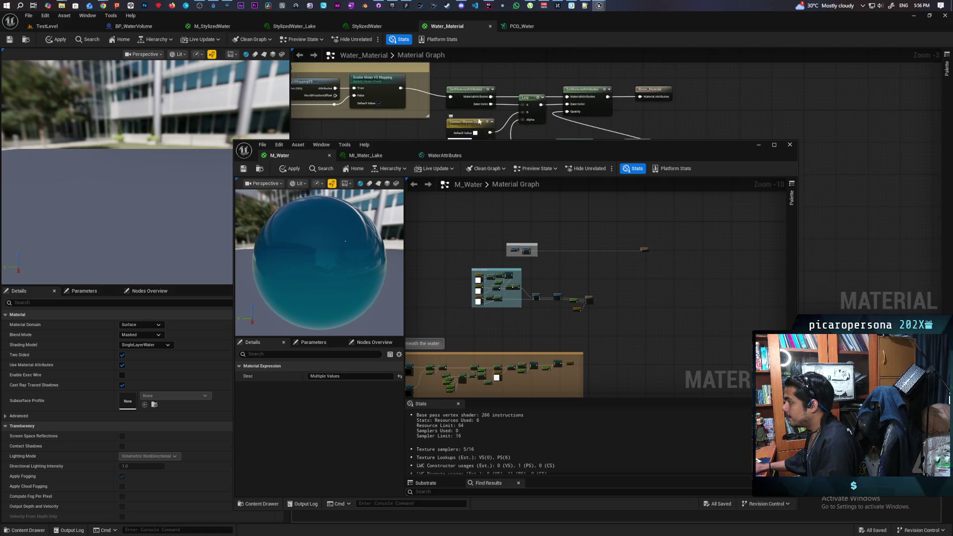
pyautogui.scroll(-3, 473, 120)
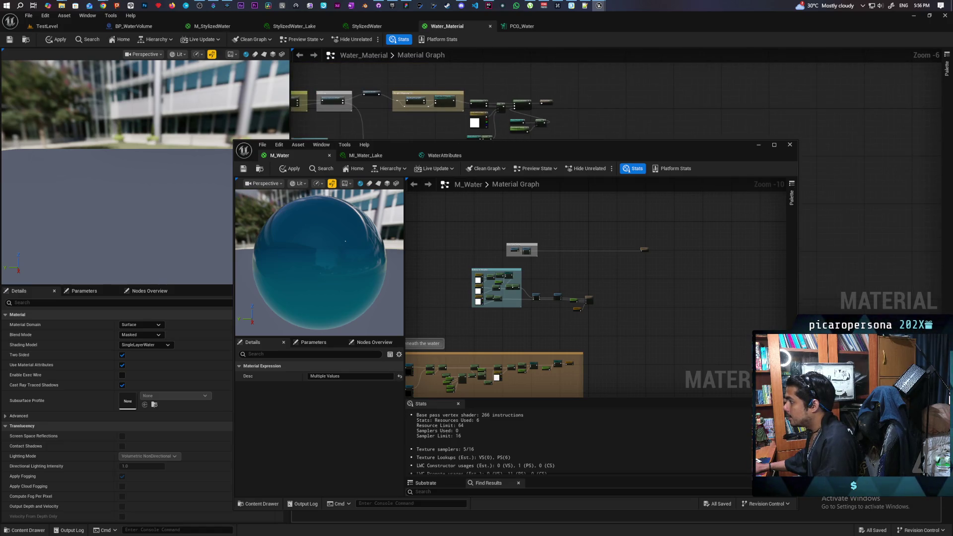
# Copy Water_Material's final output nodes into M_Water and wire the Result pin onward
pyautogui.moveTo(488, 100)
pyautogui.mouseDown()
pyautogui.moveTo(514, 131)
pyautogui.moveTo(537, 137)
pyautogui.mouseUp()
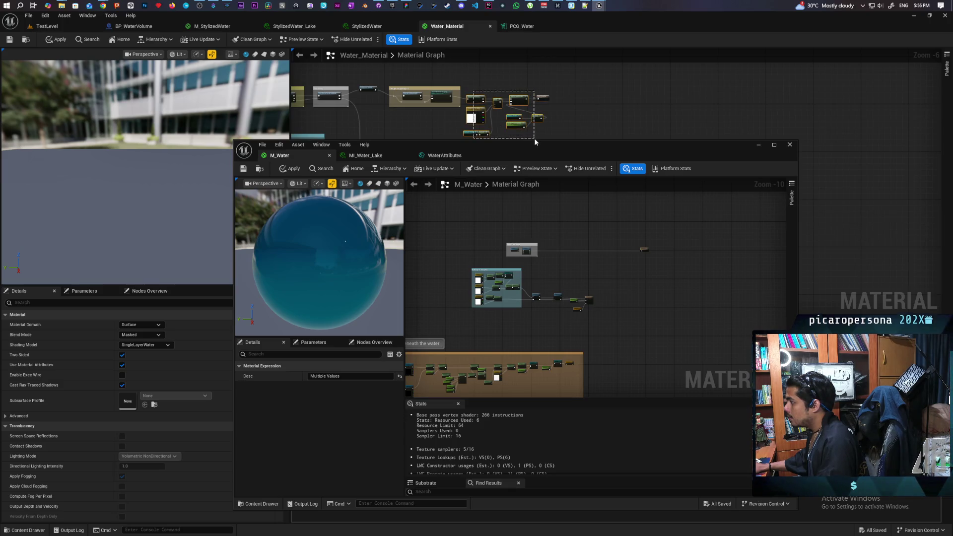
pyautogui.scroll(8, 577, 270)
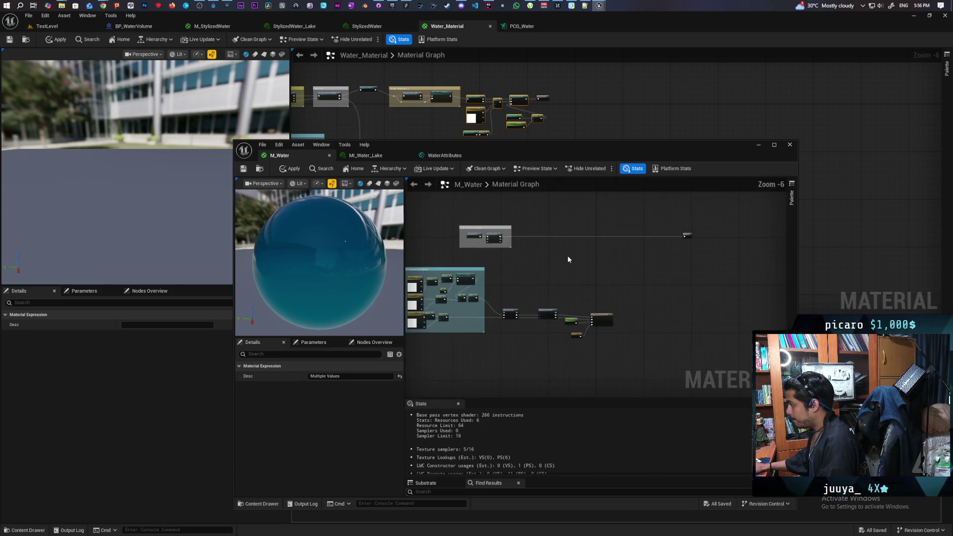
pyautogui.scroll(-3, 563, 244)
pyautogui.hotkey('ctrl', 'v')
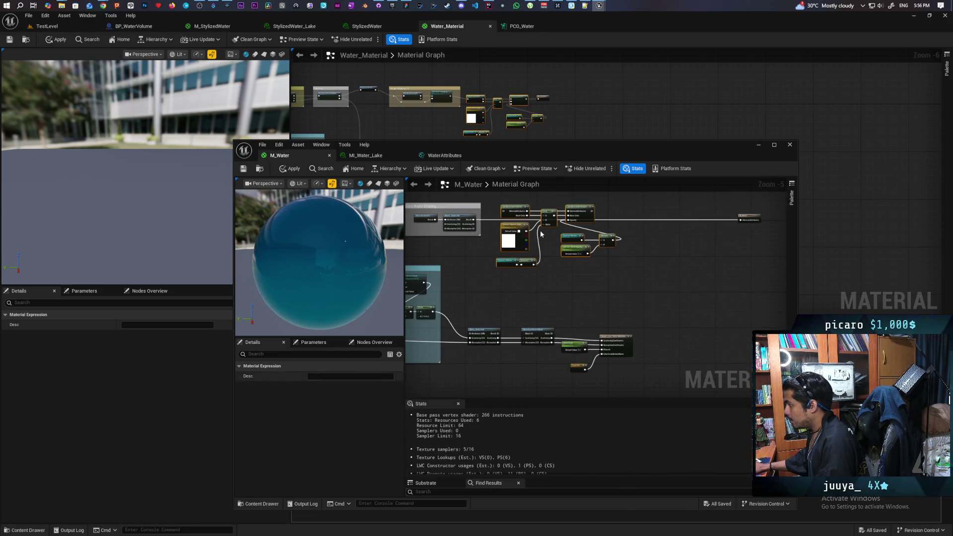
pyautogui.scroll(1, 491, 232)
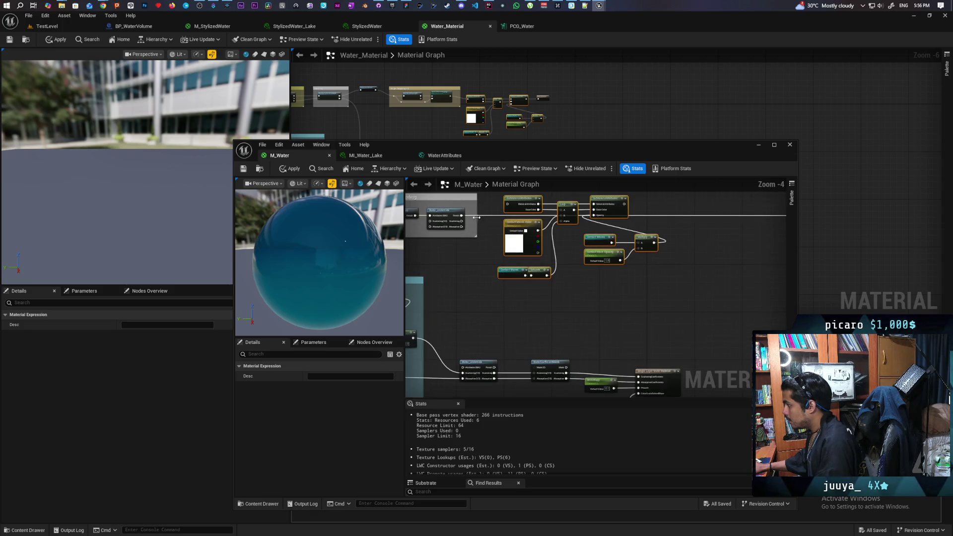
pyautogui.moveTo(460, 215)
pyautogui.mouseDown()
pyautogui.moveTo(508, 208)
pyautogui.moveTo(591, 230)
pyautogui.moveTo(729, 241)
pyautogui.mouseUp()
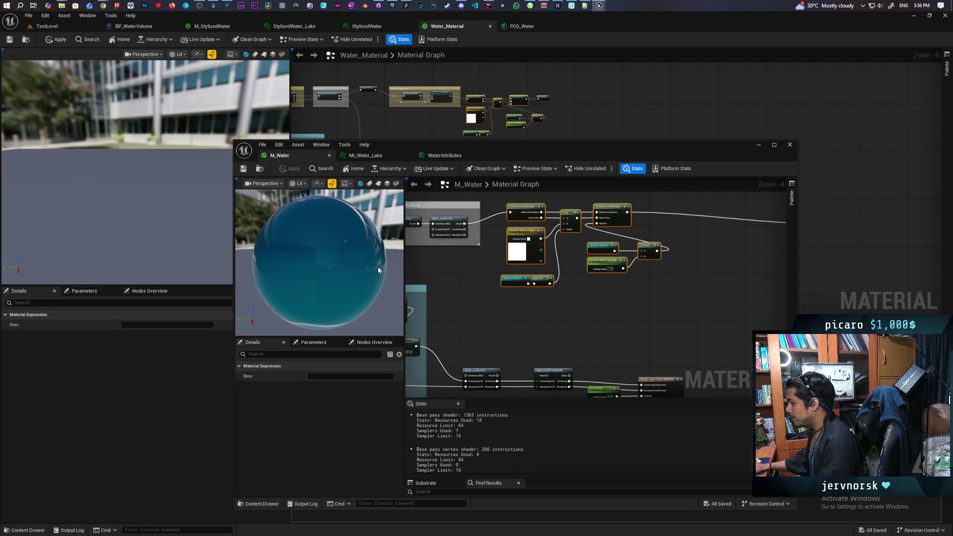
# Fly TestLevel's camera low over the lake and along its shoreline, then bring up MI_Water_Lake's parameters
pyautogui.click(67, 26)
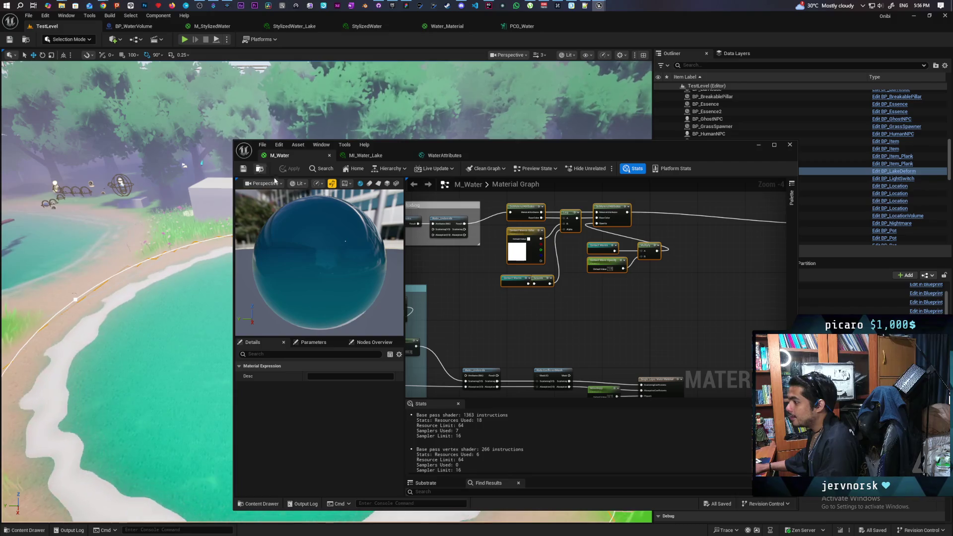
pyautogui.press('w')
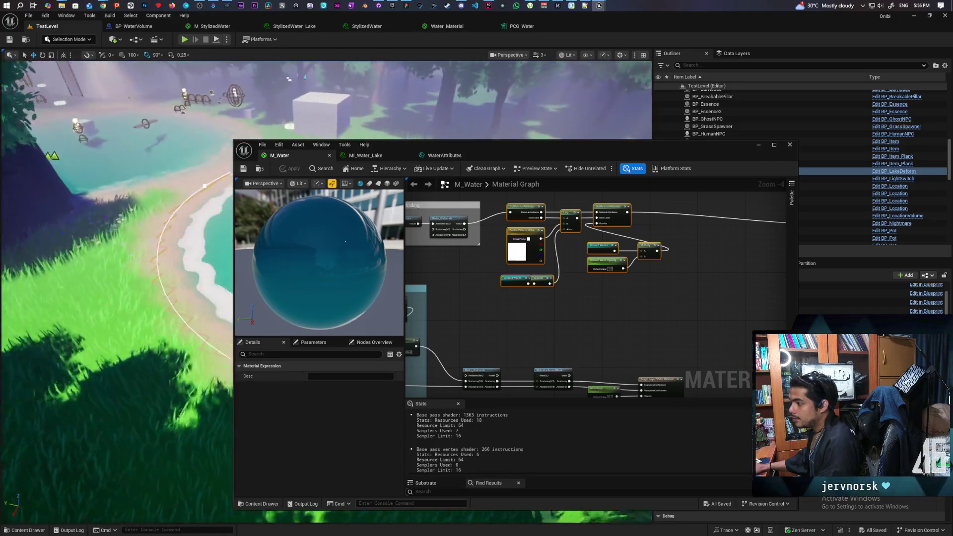
pyautogui.press('w')
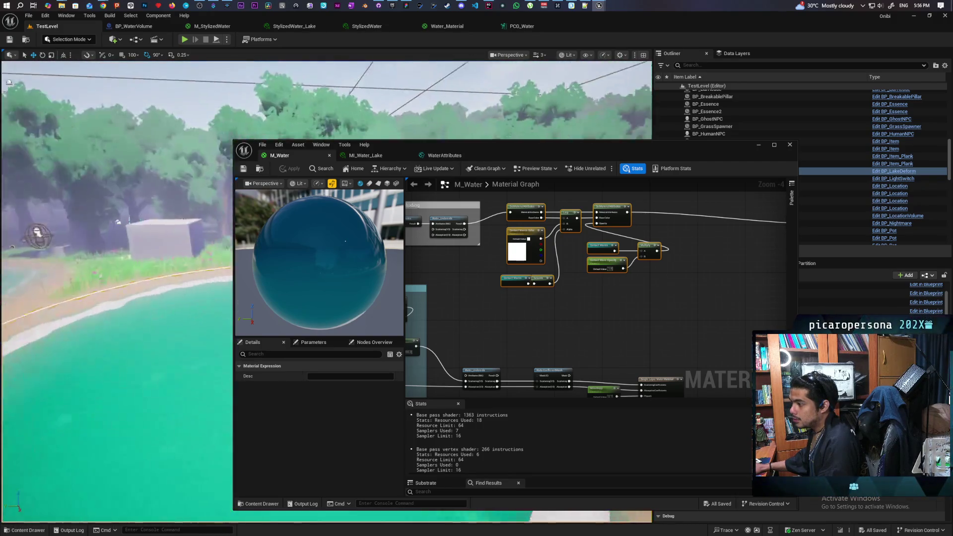
pyautogui.press('w')
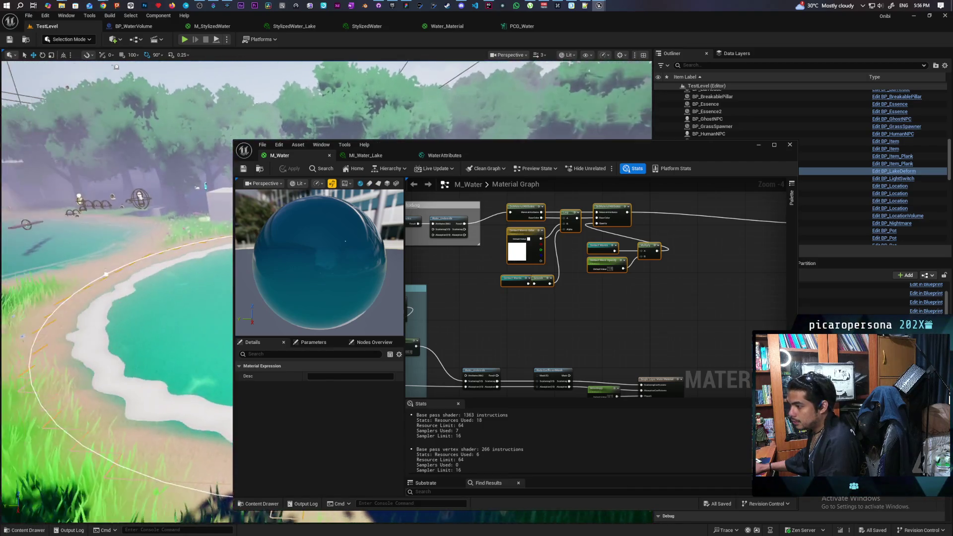
pyautogui.press('w')
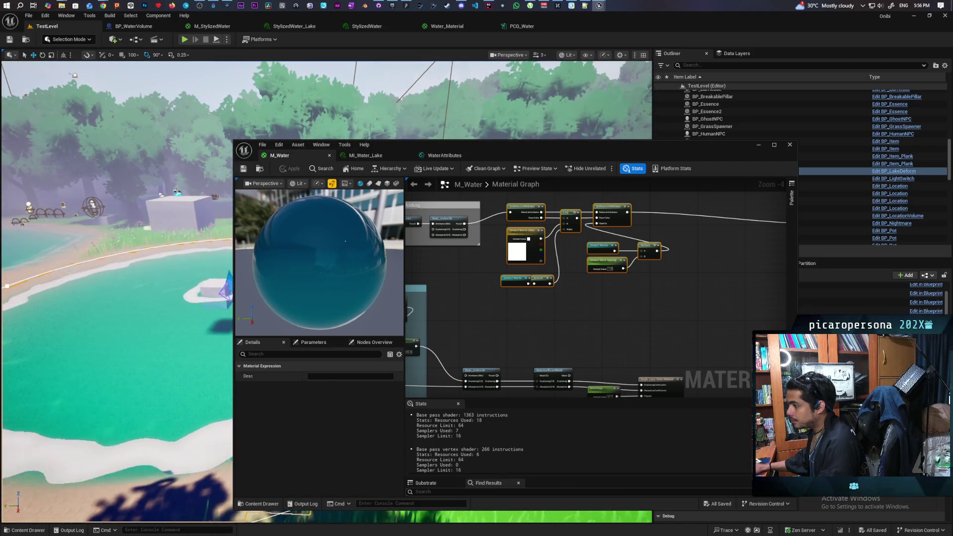
pyautogui.click(367, 155)
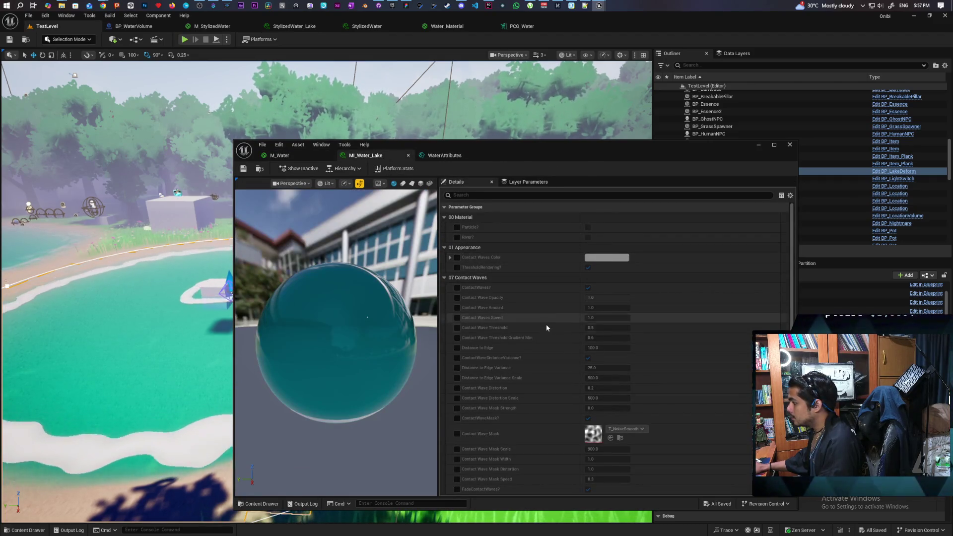
# Inspect M_Water's Contact waves comment box, then show MI_Water_Lake and Water_Material again
pyautogui.scroll(-1, 529, 316)
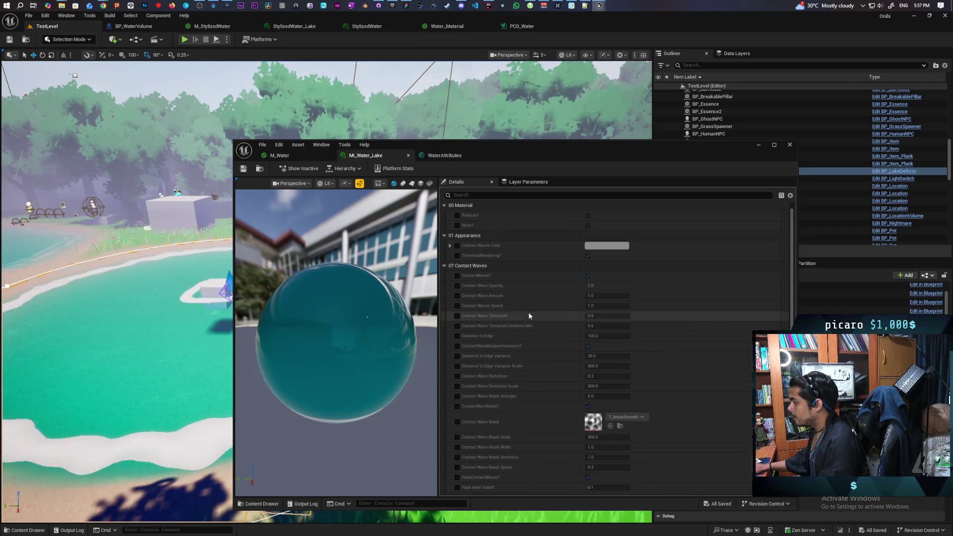
pyautogui.click(309, 153)
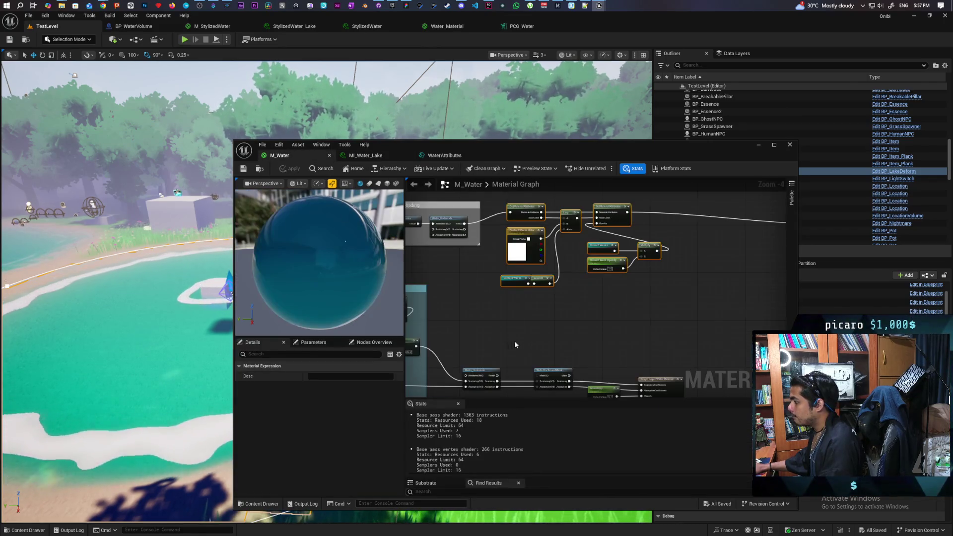
pyautogui.moveTo(567, 253)
pyautogui.mouseDown()
pyautogui.moveTo(659, 293)
pyautogui.moveTo(605, 308)
pyautogui.mouseUp()
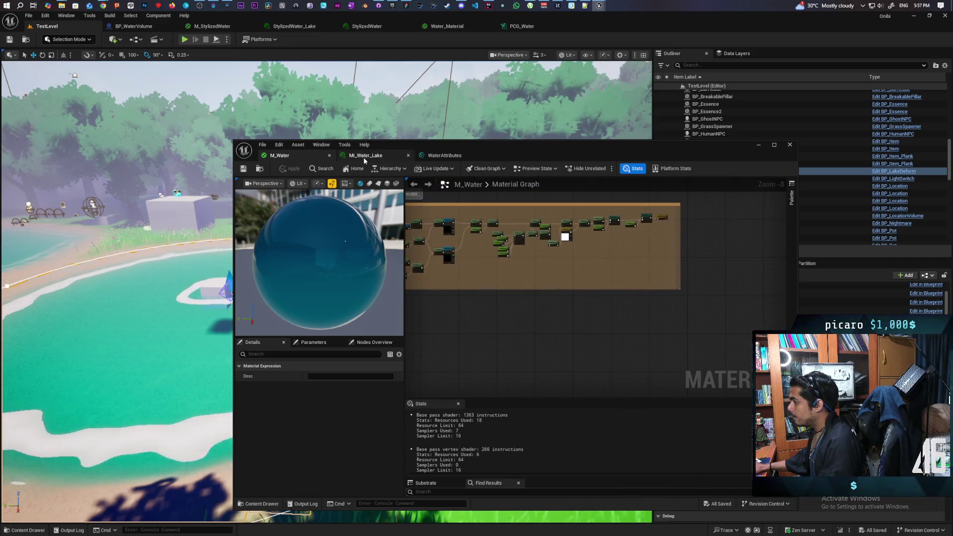
pyautogui.scroll(-4, 555, 325)
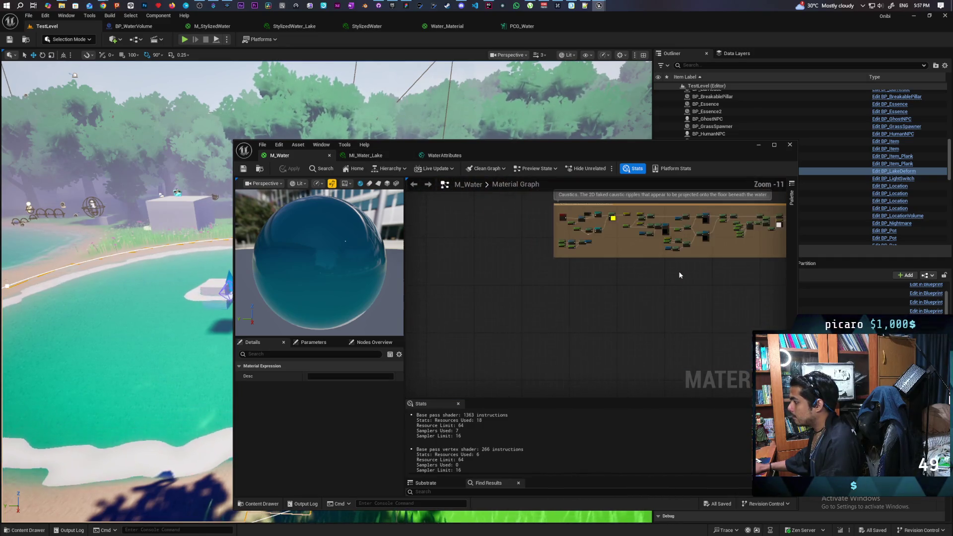
pyautogui.moveTo(554, 325); pyautogui.dragTo(559, 291)
pyautogui.scroll(2, 560, 298)
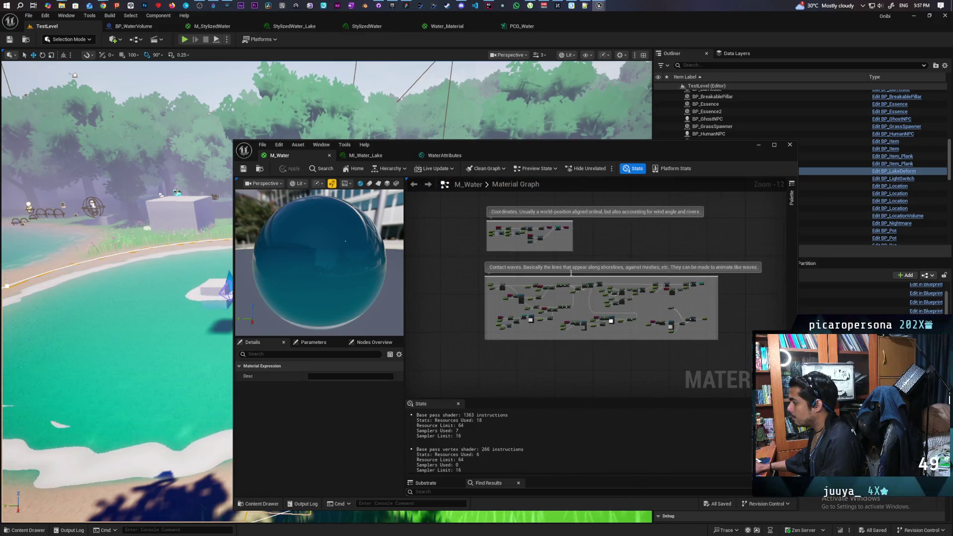
pyautogui.scroll(10, 559, 290)
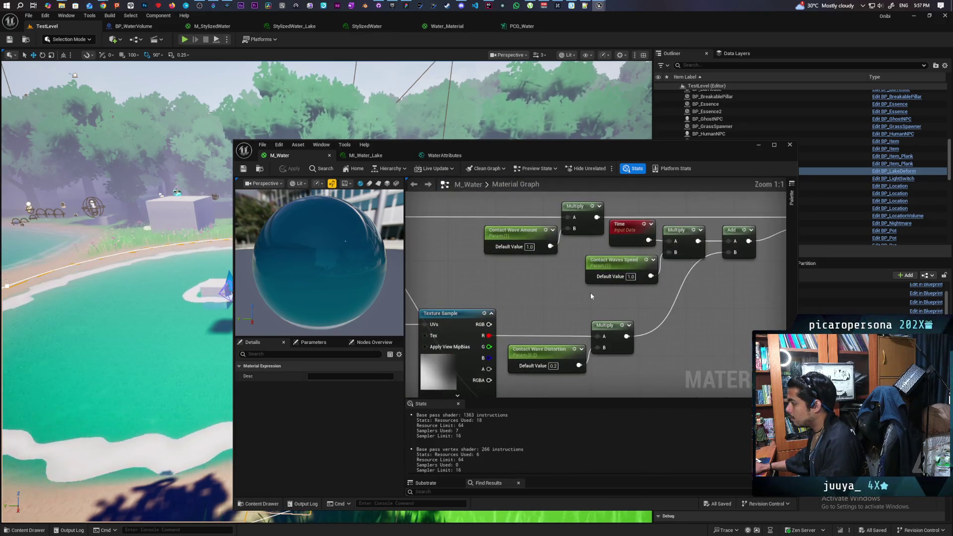
pyautogui.scroll(-12, 573, 287)
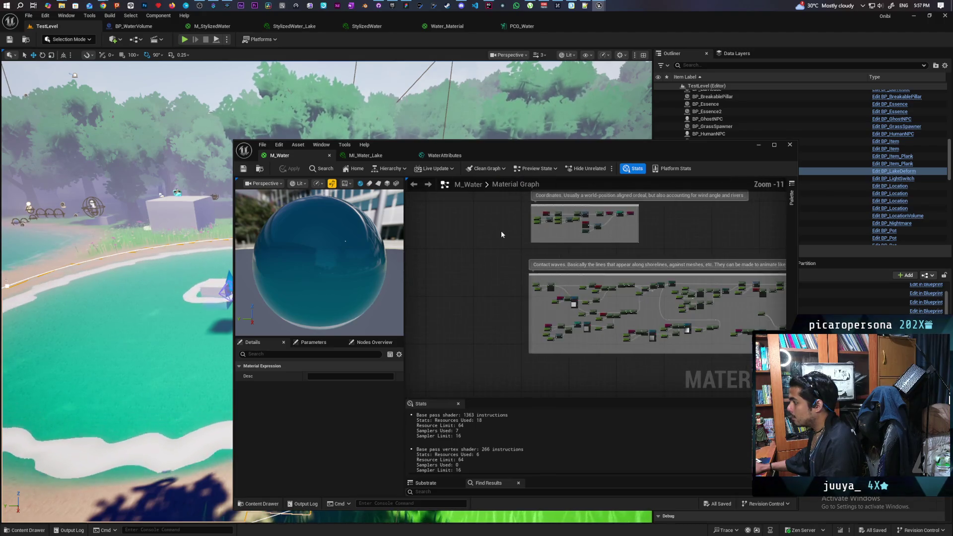
pyautogui.moveTo(501, 230); pyautogui.dragTo(406, 283)
pyautogui.click(365, 155)
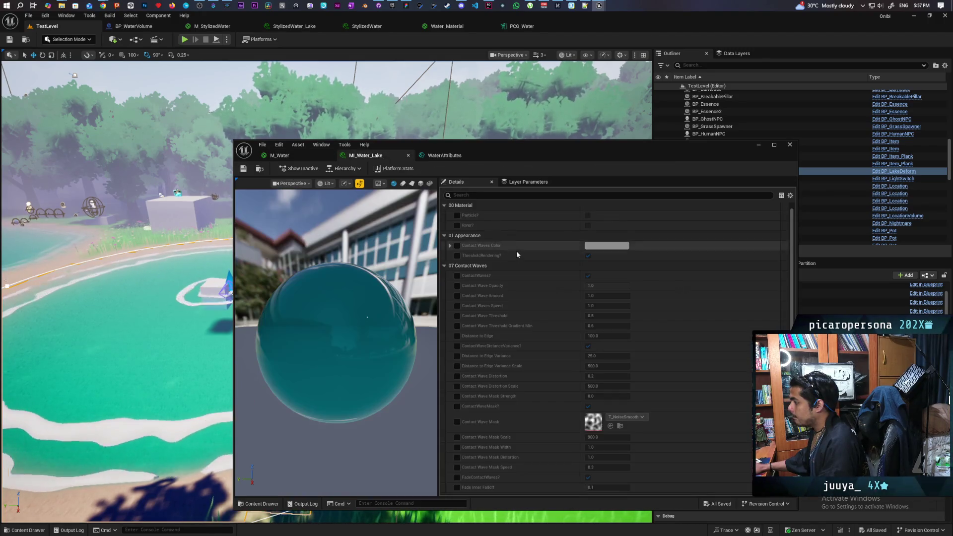
pyautogui.click(447, 26)
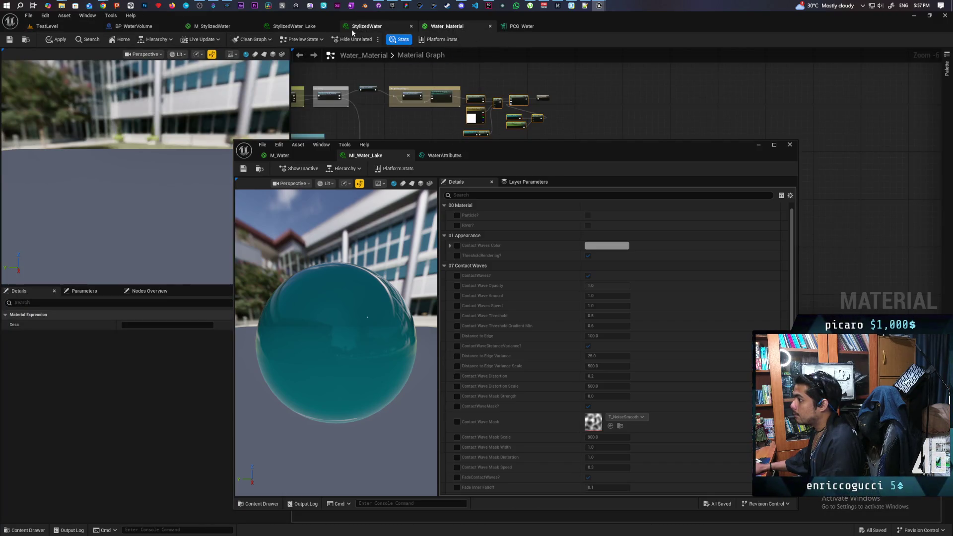
# Copy StylizedWater_Lake's Contact Waves values (opacity 0.2, amount 3.0, speed 0.492, edge distance 30) into MI_Water_Lake
pyautogui.click(316, 26)
pyautogui.moveTo(506, 150); pyautogui.dragTo(507, 197)
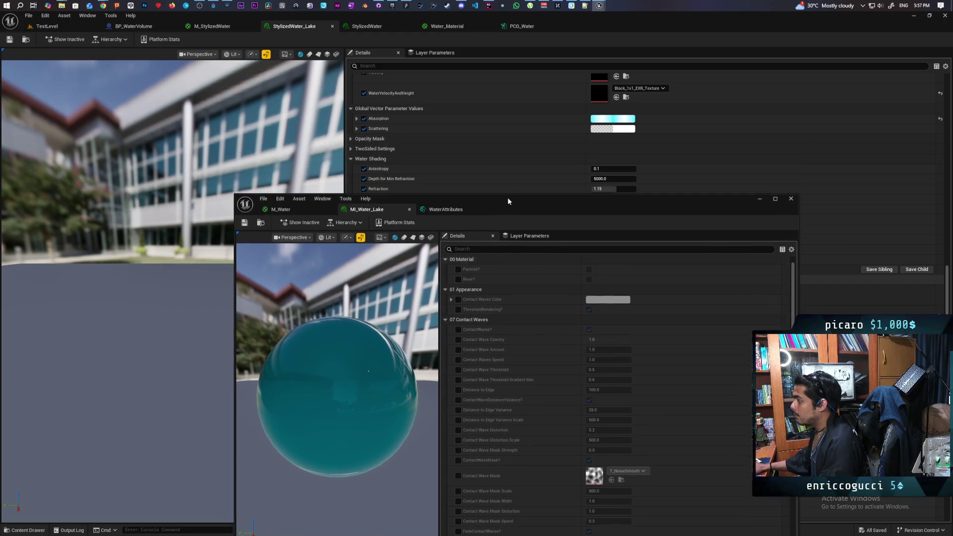
pyautogui.scroll(-2, 494, 143)
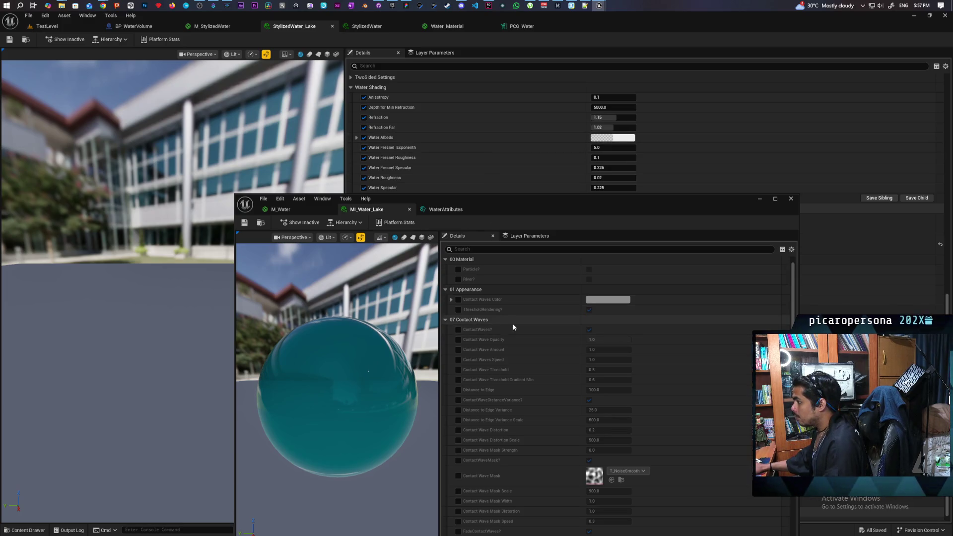
pyautogui.scroll(1, 512, 327)
pyautogui.scroll(-10, 428, 154)
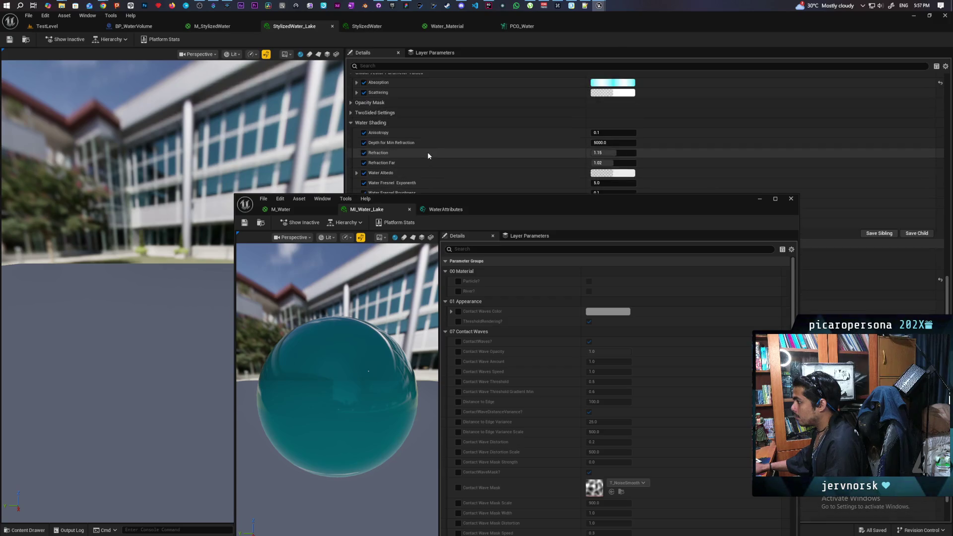
pyautogui.scroll(10, 427, 156)
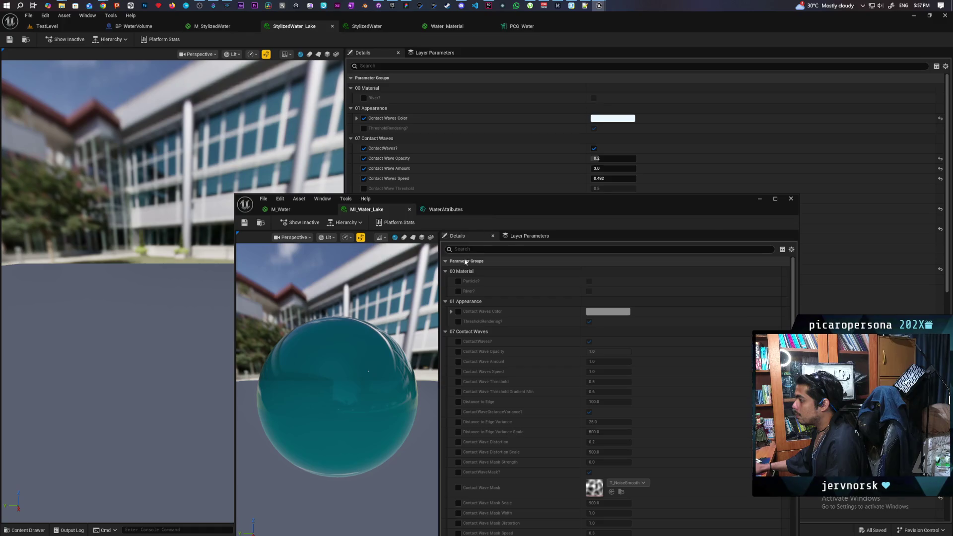
pyautogui.moveTo(552, 208); pyautogui.dragTo(507, 259)
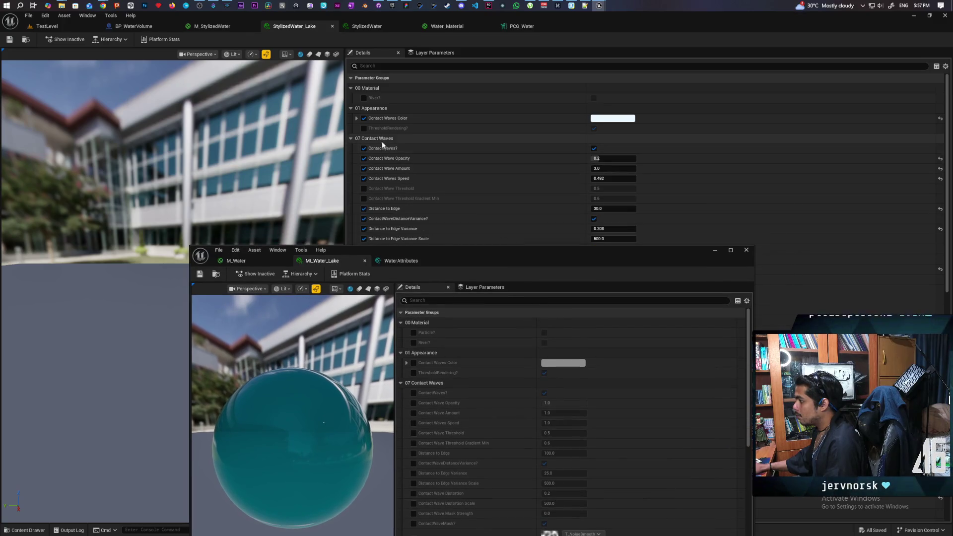
pyautogui.hotkey('ctrl', 'v')
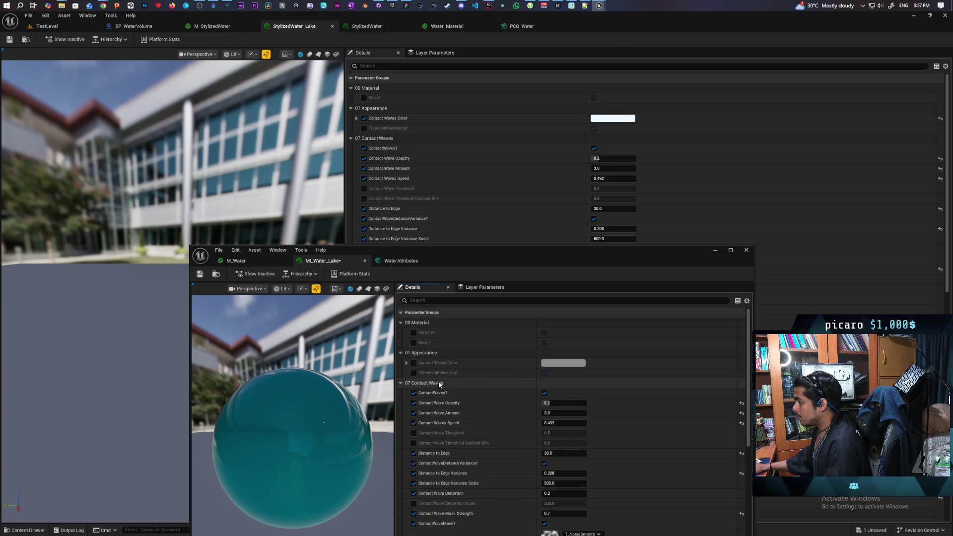
pyautogui.scroll(-1, 464, 419)
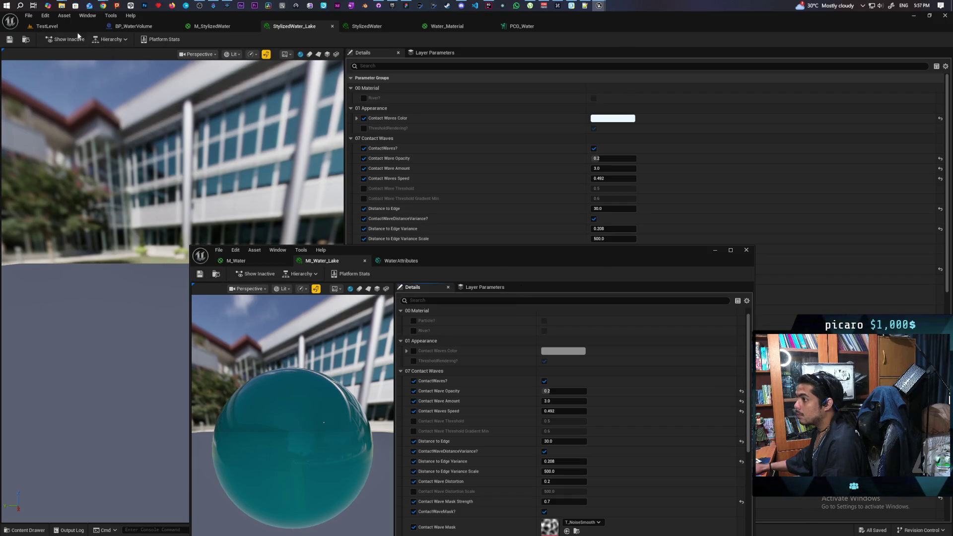
pyautogui.click(60, 26)
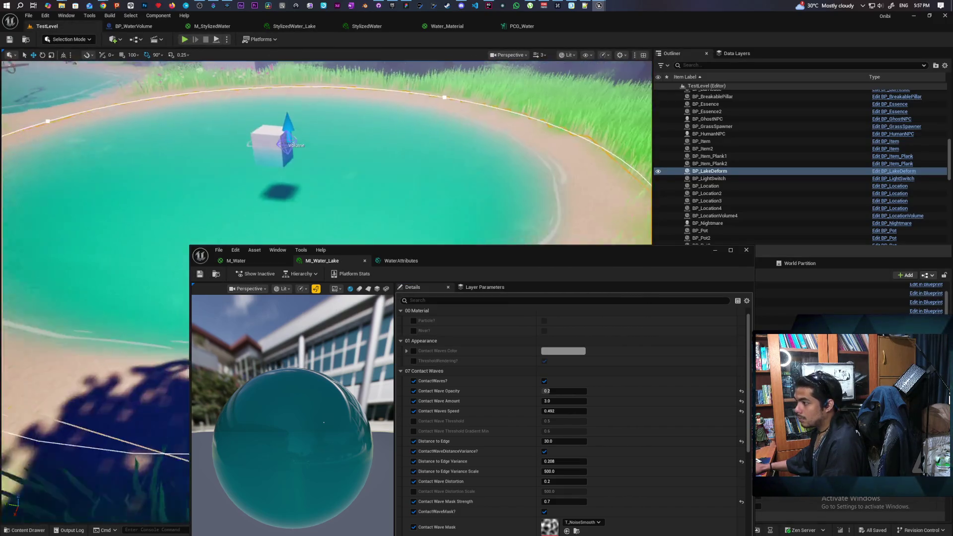
# Fly the camera across the lake and along its shore toward the BP_LakeDeform cube
pyautogui.press('w')
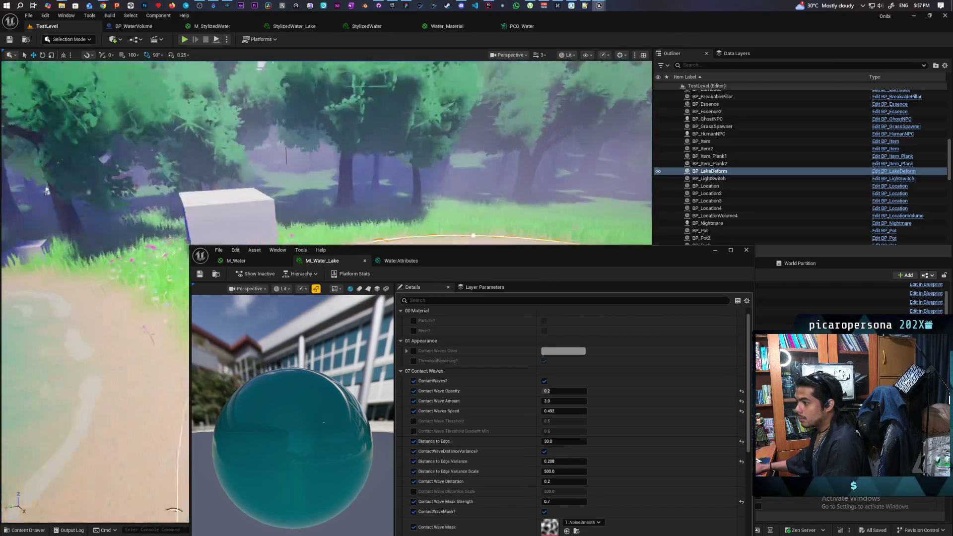
pyautogui.moveTo(46, 190); pyautogui.dragTo(46, 190)
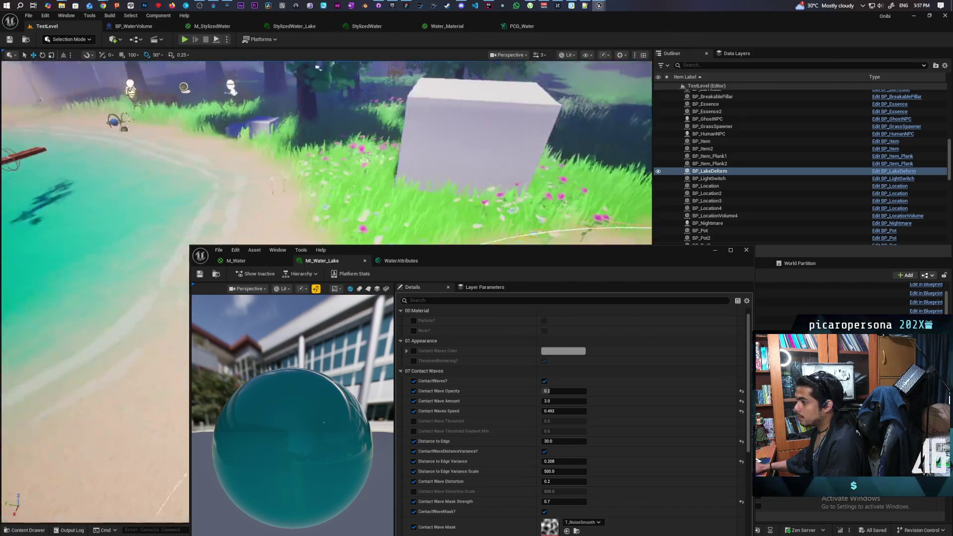
pyautogui.press('f')
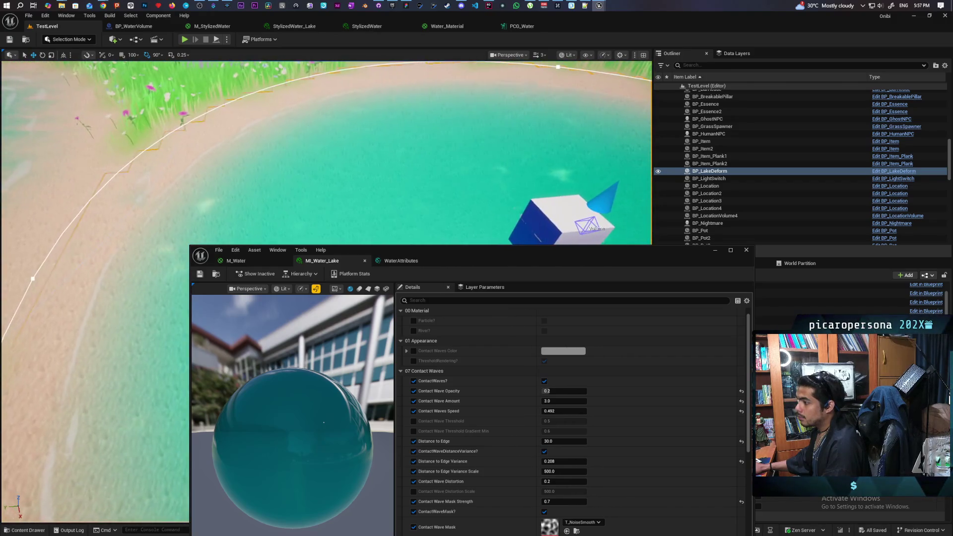
pyautogui.press('s')
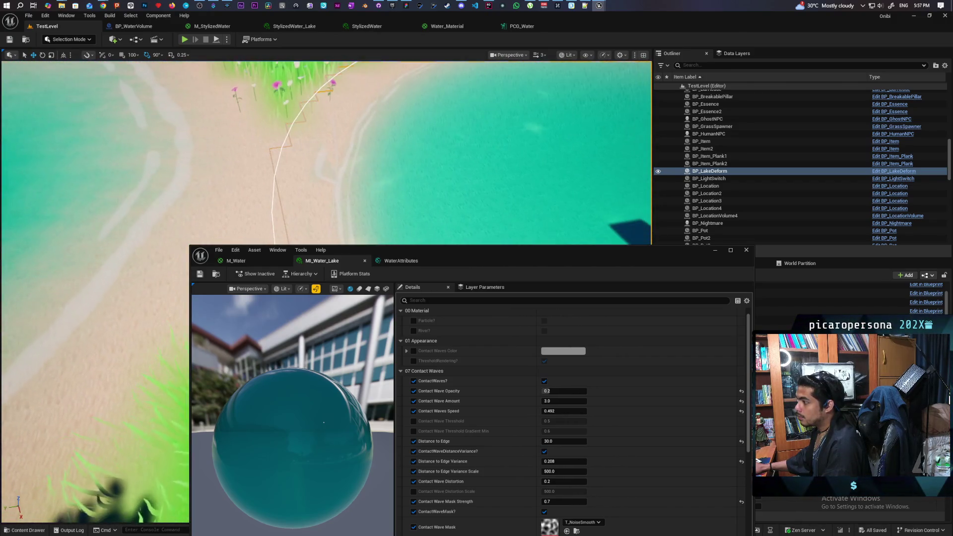
pyautogui.press('a')
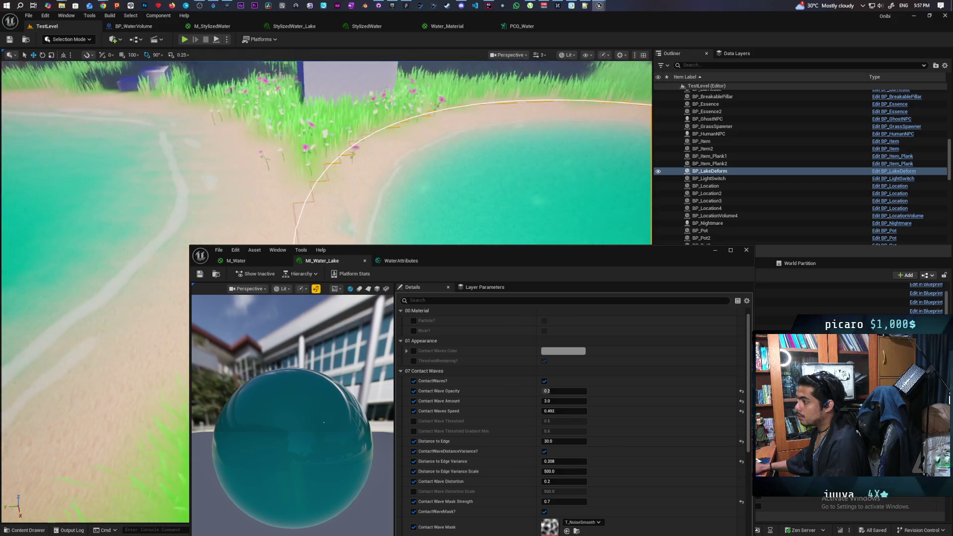
pyautogui.press('s')
pyautogui.press('w')
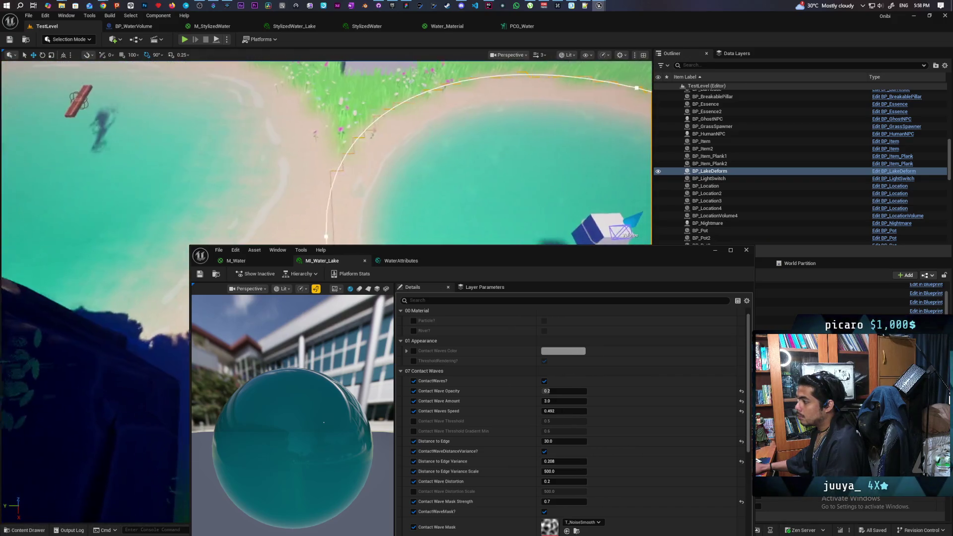
# Bring the camera low near the cube and under the water, then minimize the material instance editor
pyautogui.press('d')
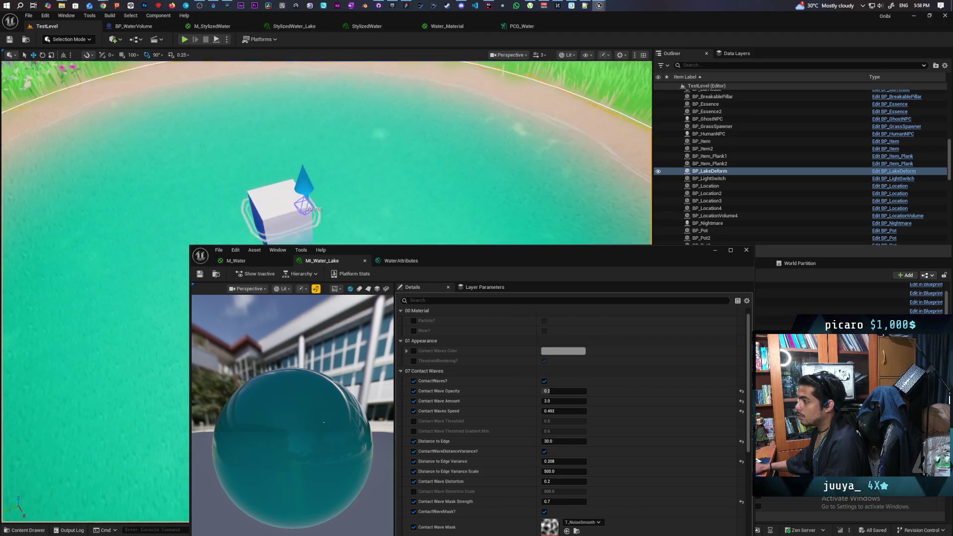
pyautogui.press('s')
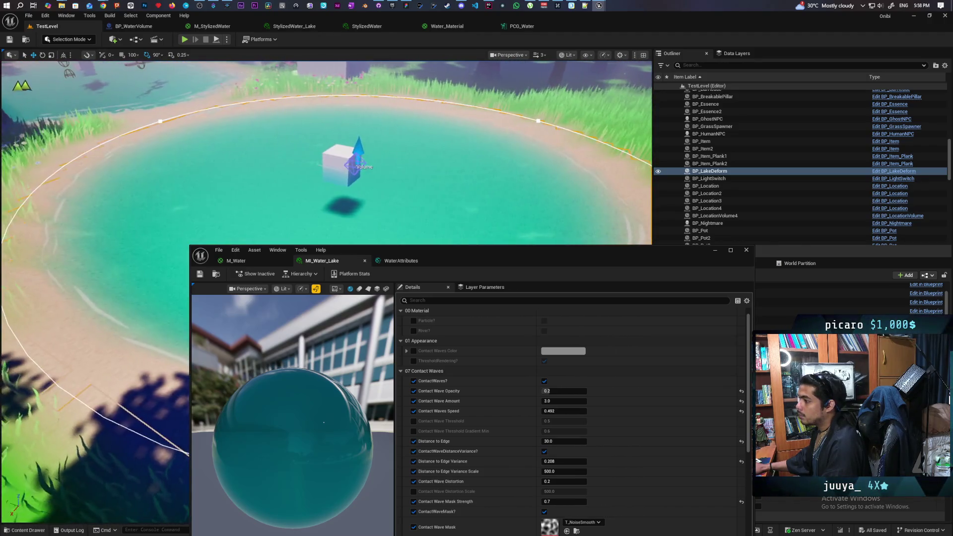
pyautogui.press('w')
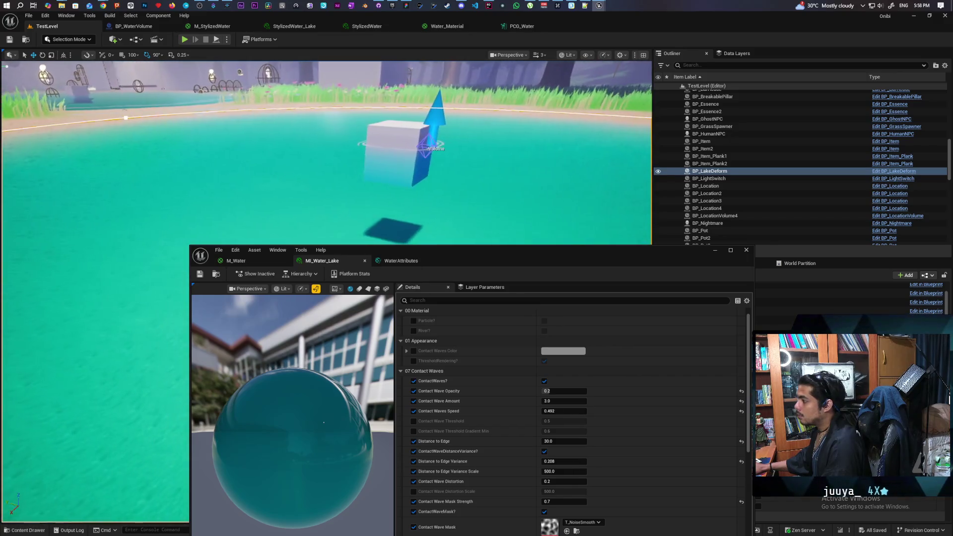
pyautogui.press('s')
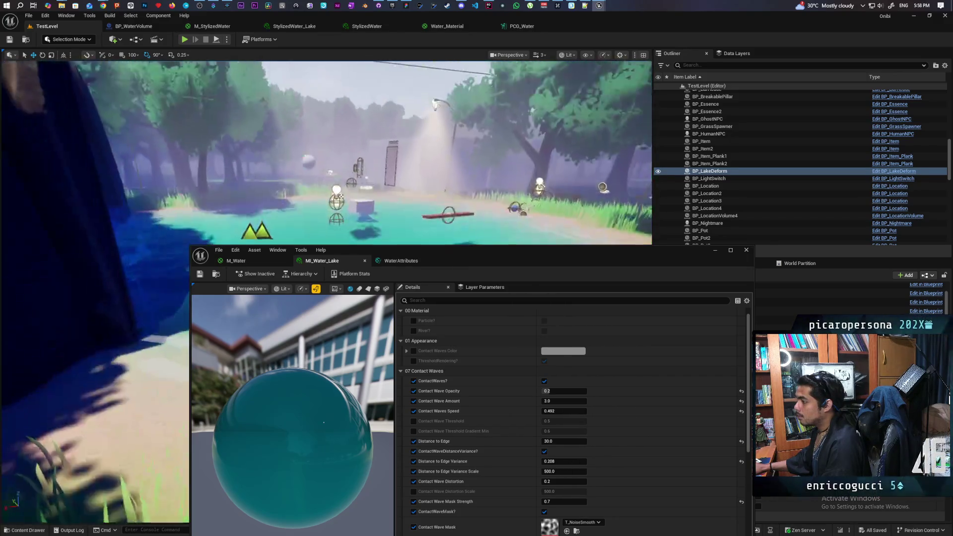
pyautogui.press('w')
pyautogui.press('w')
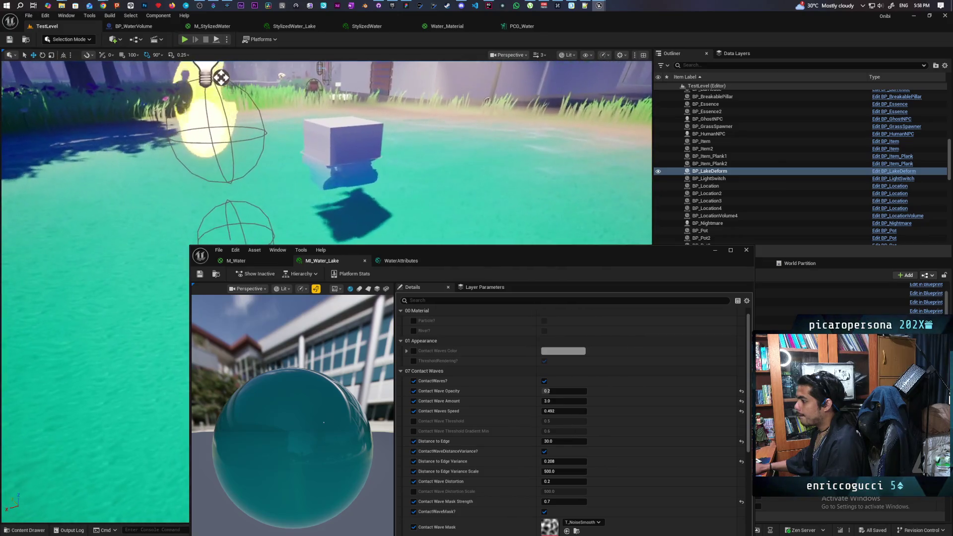
pyautogui.press('d')
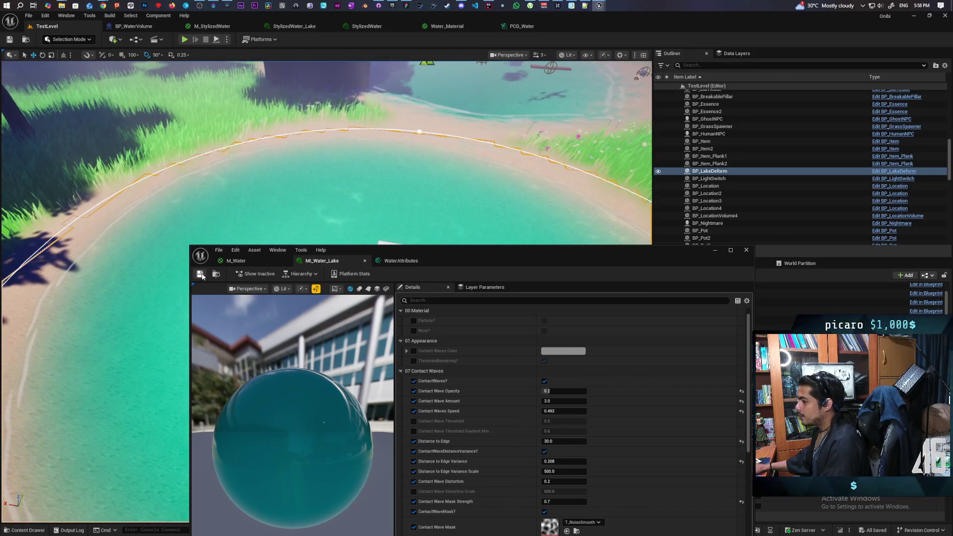
pyautogui.click(715, 250)
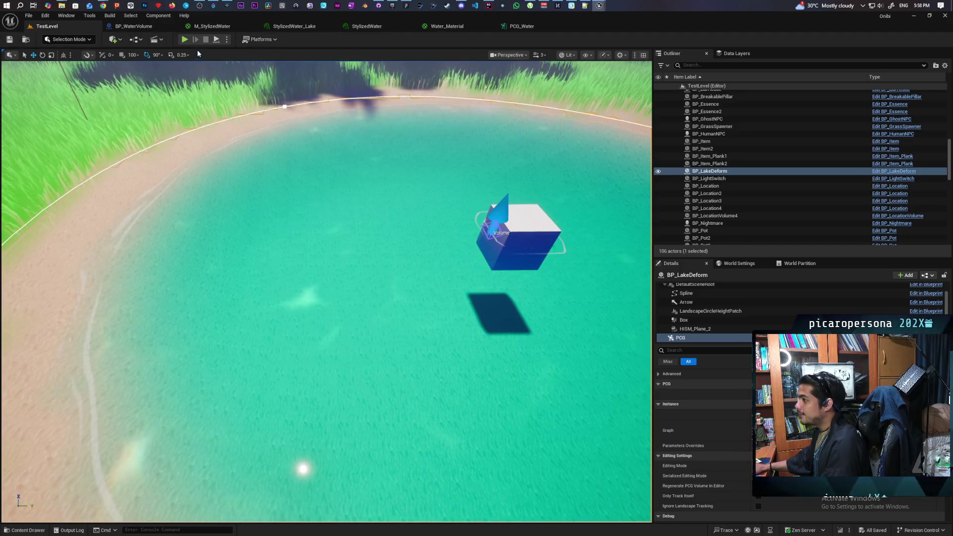
pyautogui.hotkey('alt', 'p')
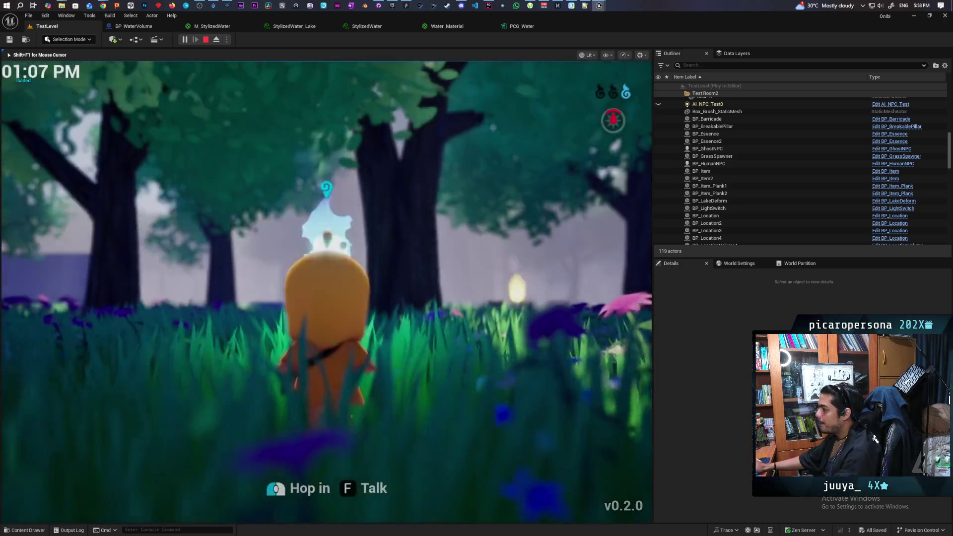
pyautogui.press('w')
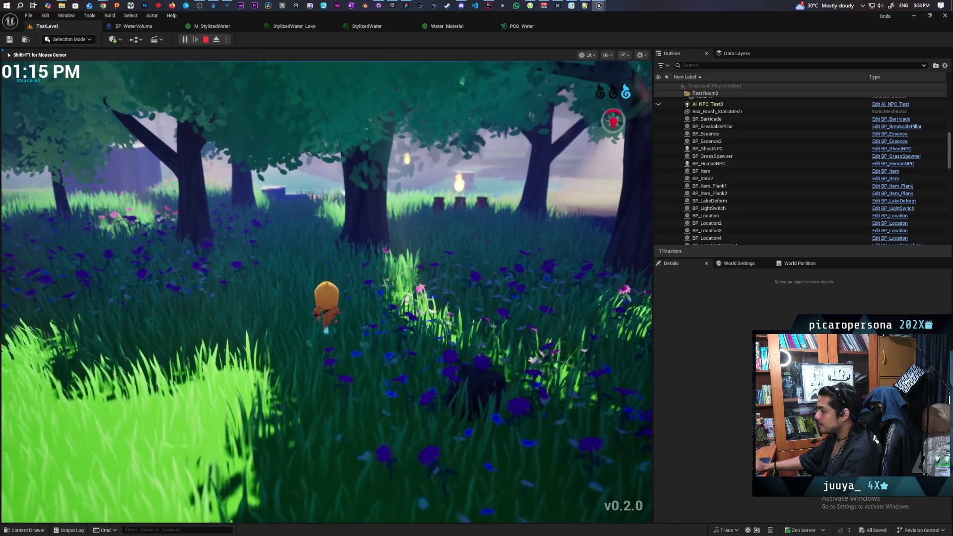
pyautogui.press('w')
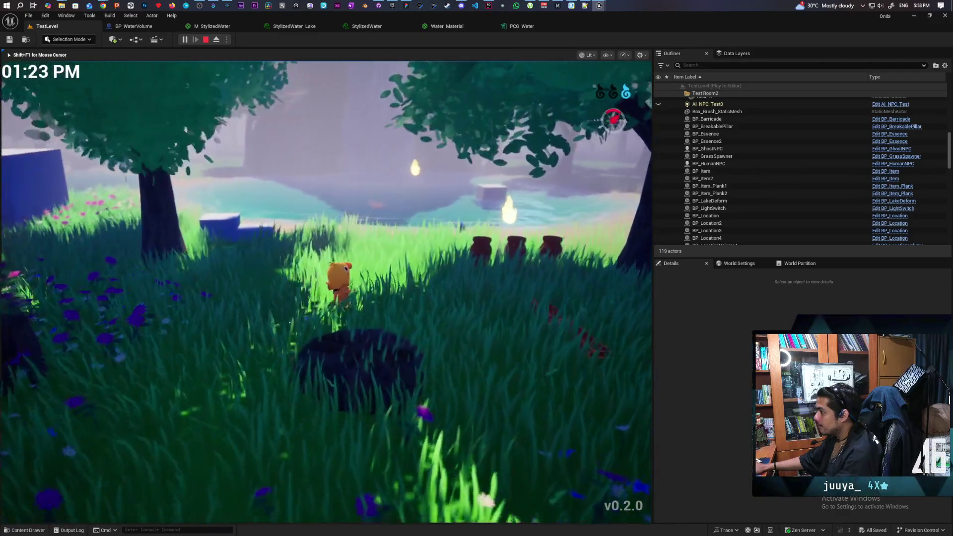
pyautogui.press('w')
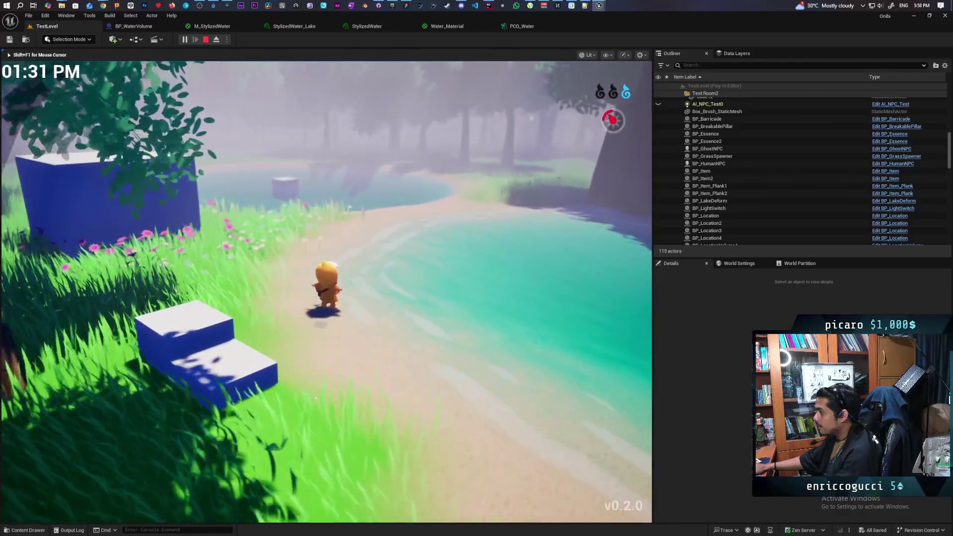
pyautogui.press('w')
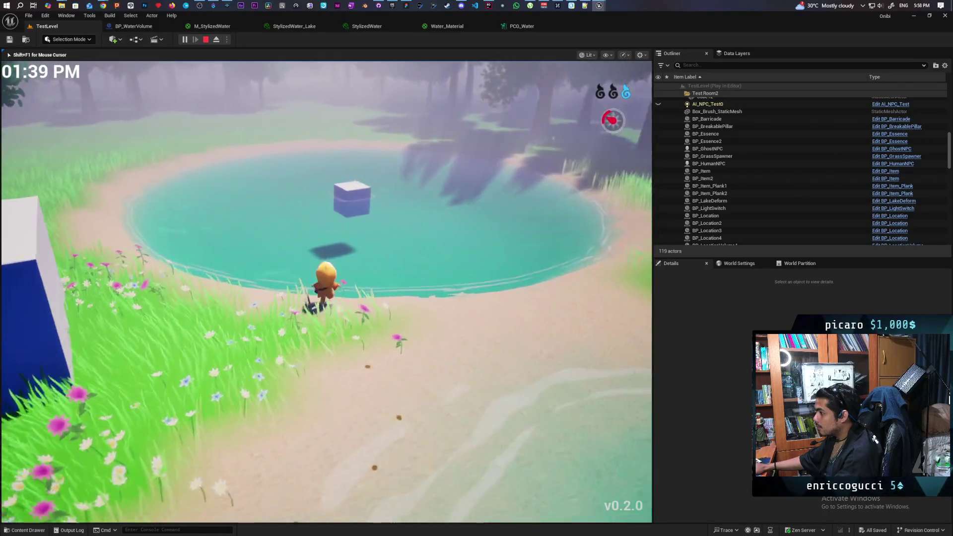
pyautogui.press('w')
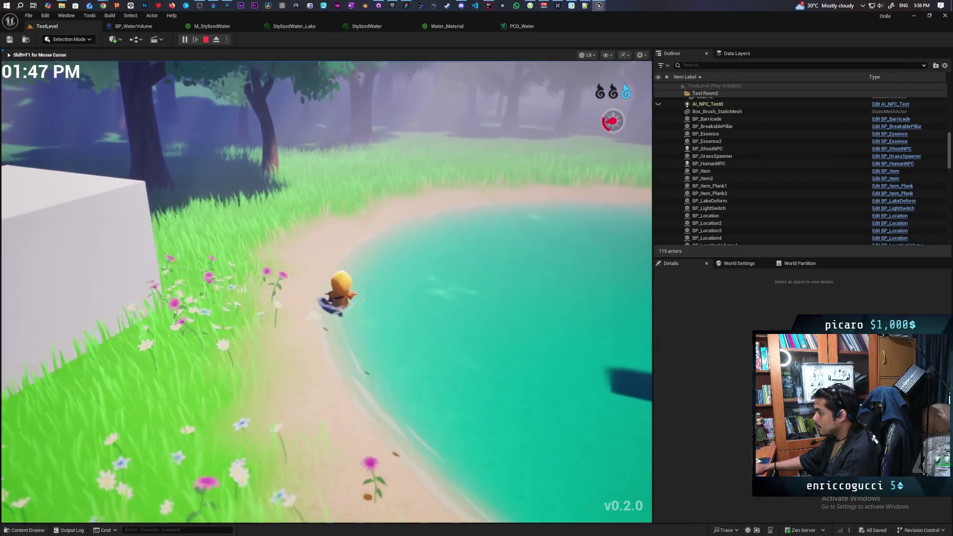
pyautogui.press('w')
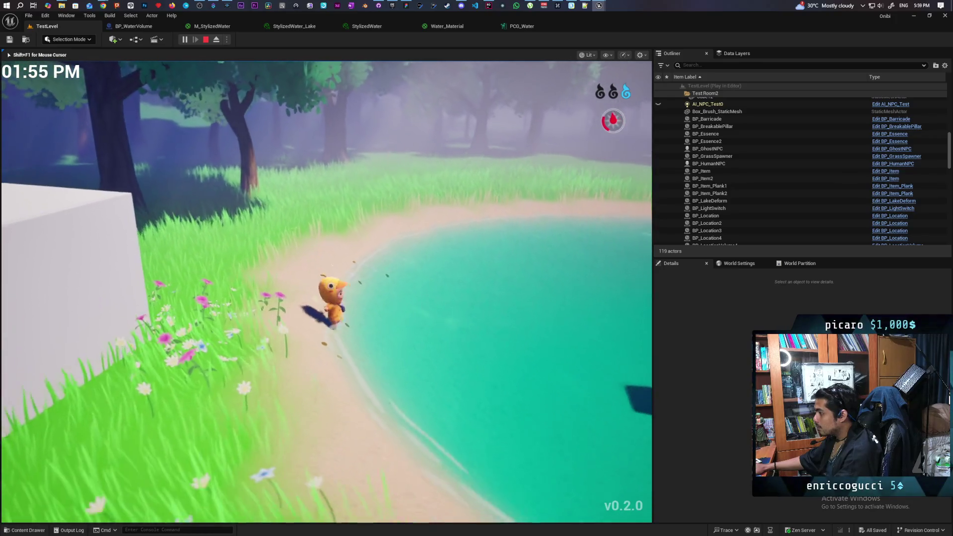
pyautogui.press('w')
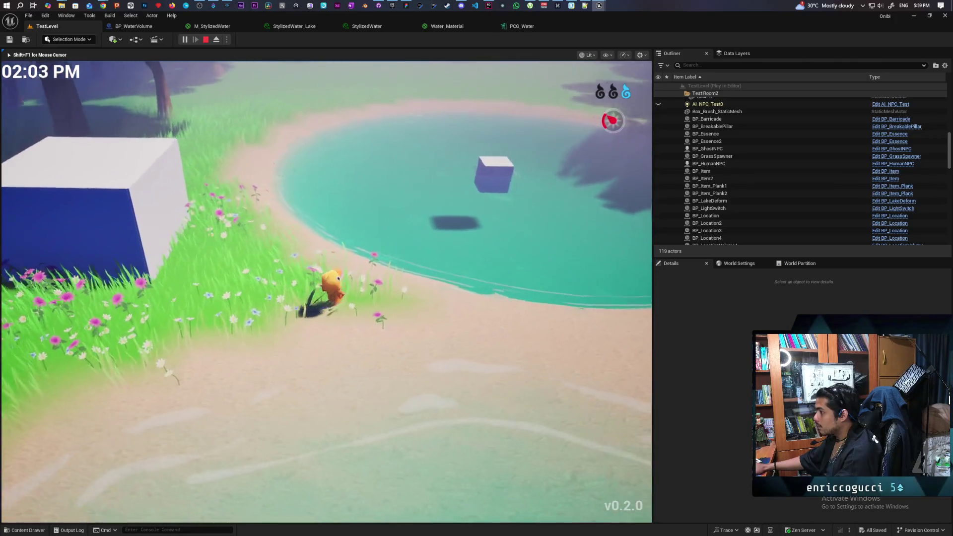
pyautogui.press('w')
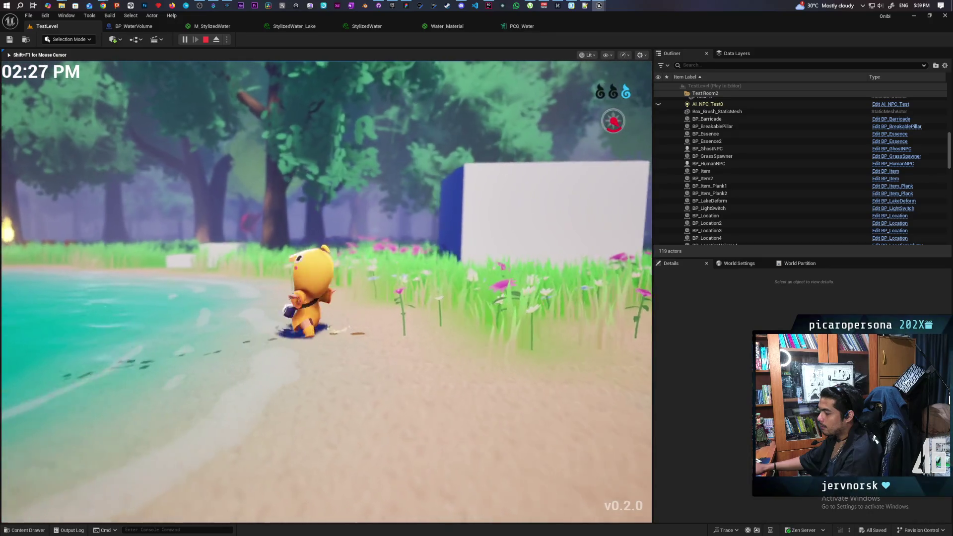
pyautogui.press('w')
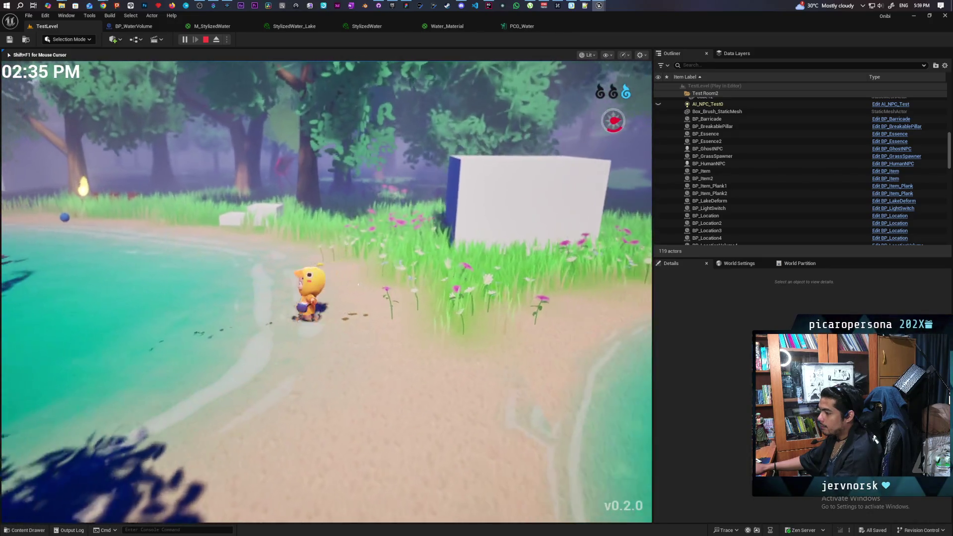
pyautogui.press('w')
pyautogui.press('a')
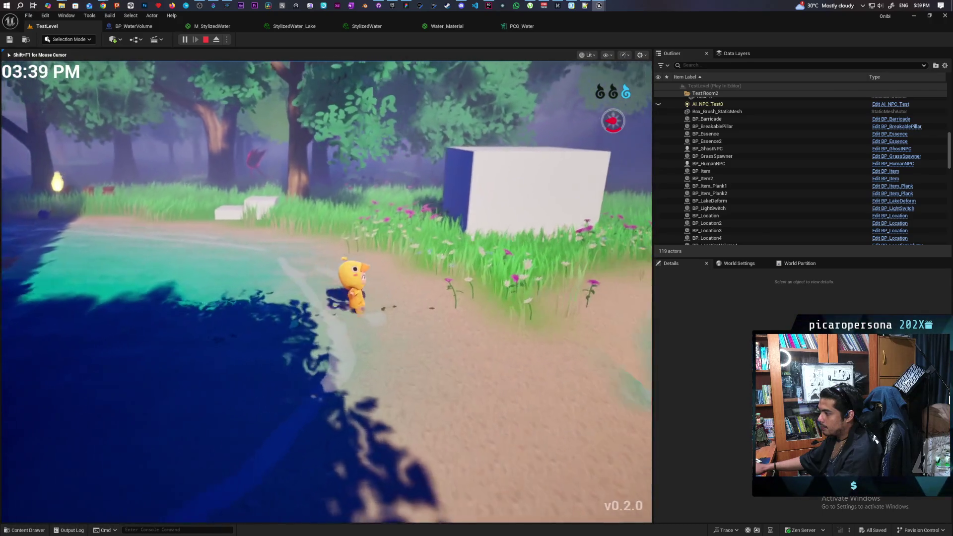
pyautogui.press('d')
pyautogui.press('w')
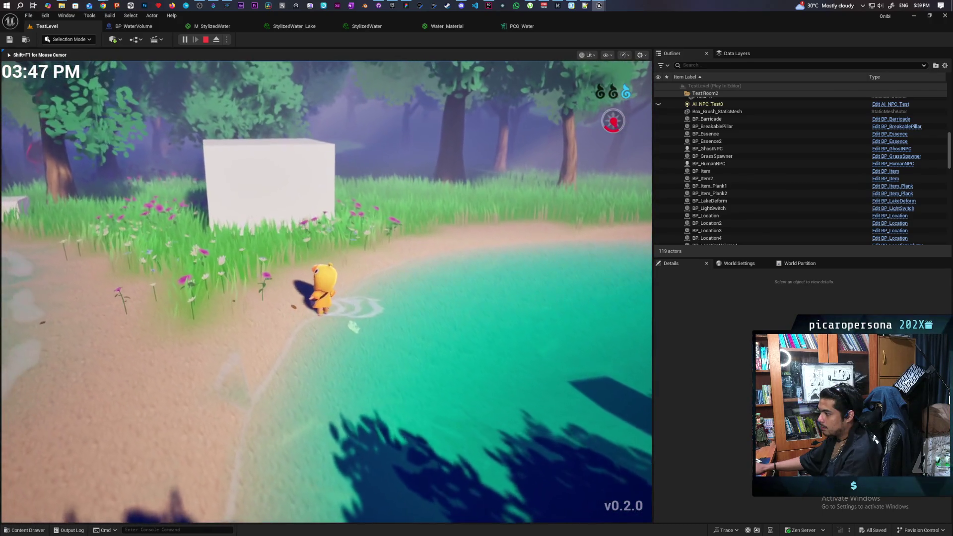
pyautogui.press('w')
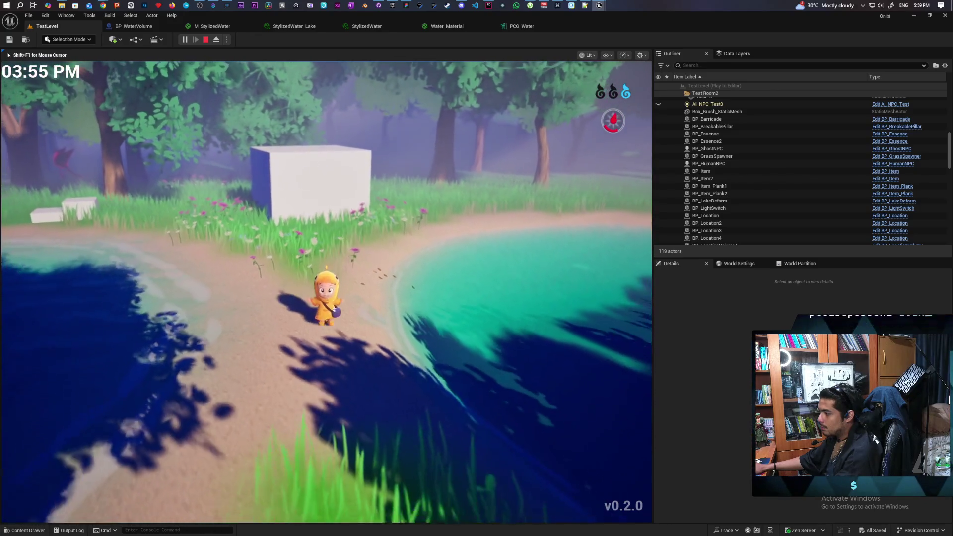
pyautogui.press('a')
pyautogui.press('w')
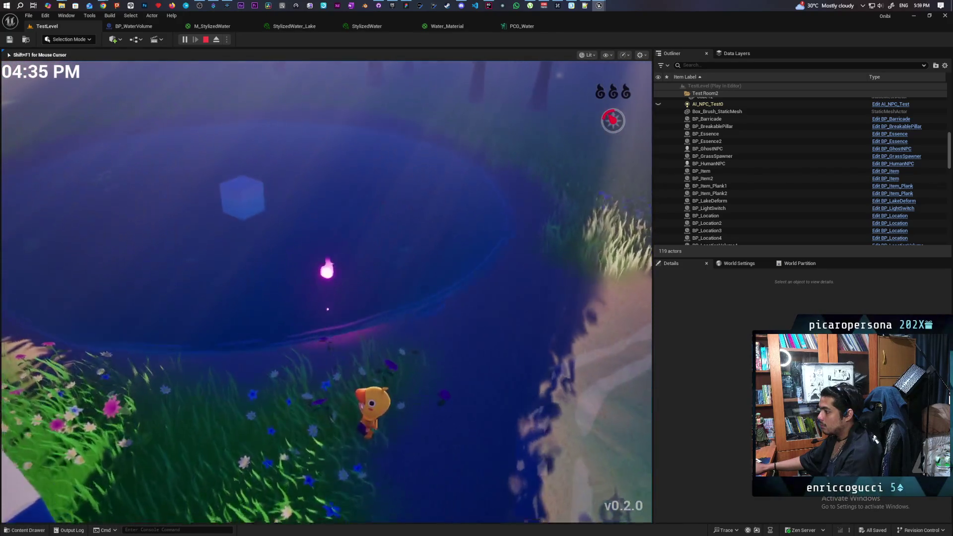
pyautogui.press('w')
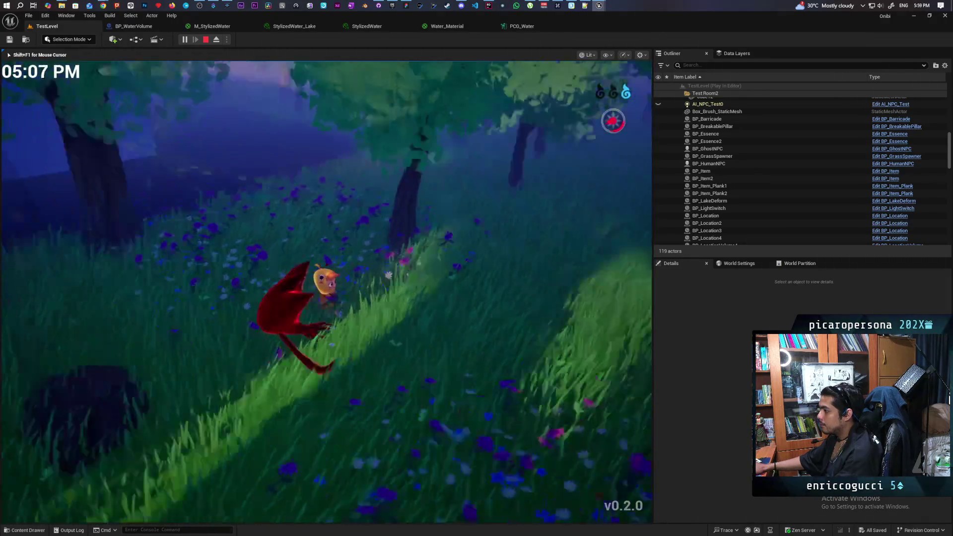
pyautogui.press('w')
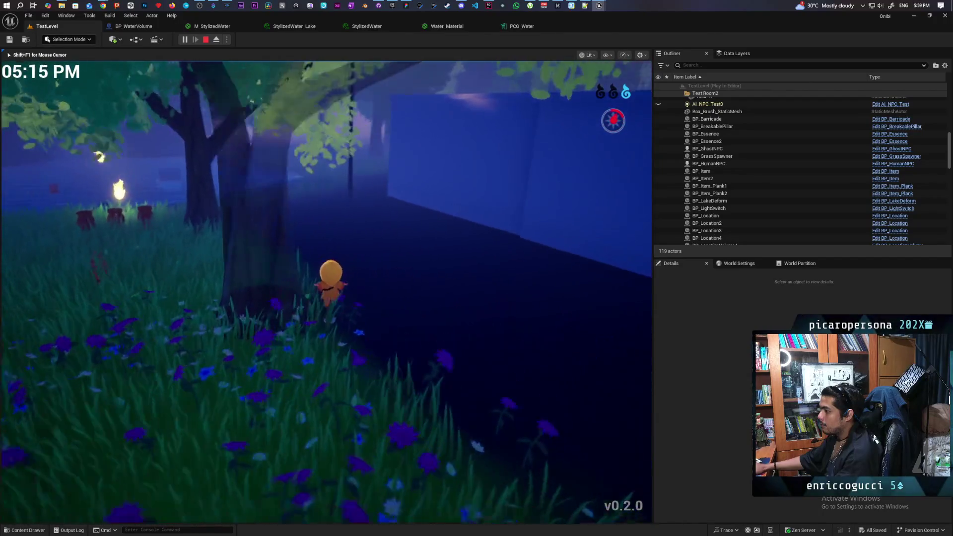
pyautogui.press('w')
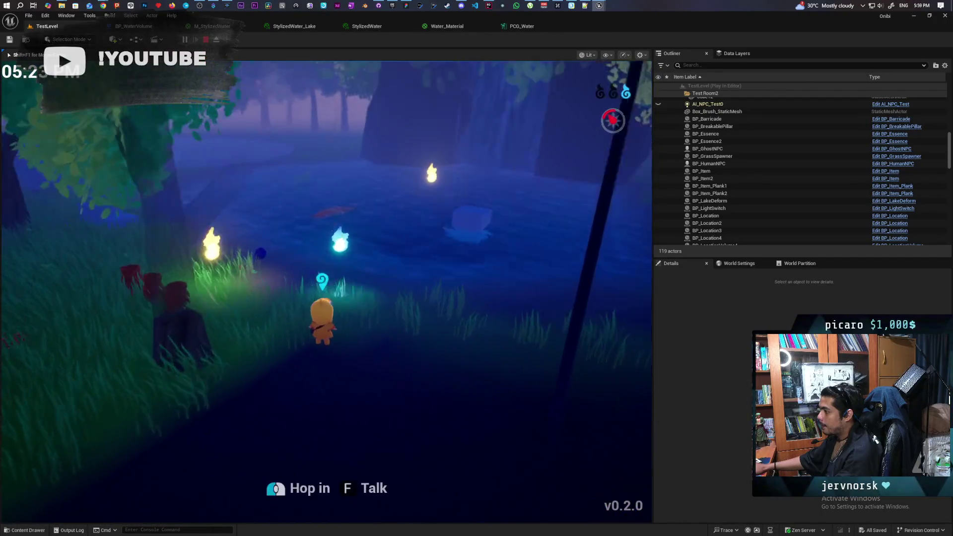
# Drive the spirit forward across the lake, testing its wake and swinging past the floating cube
pyautogui.press('w')
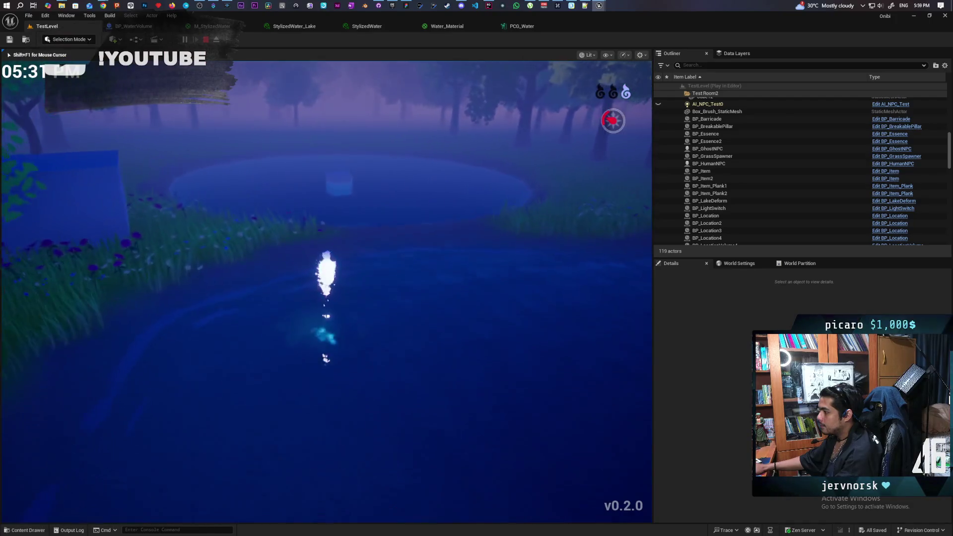
pyautogui.press('w')
pyautogui.press('w')
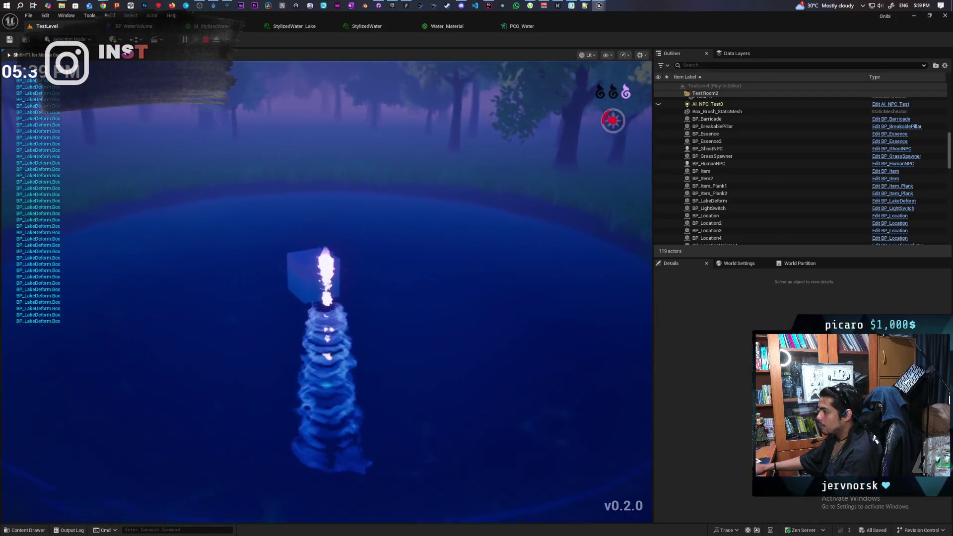
pyautogui.press('w')
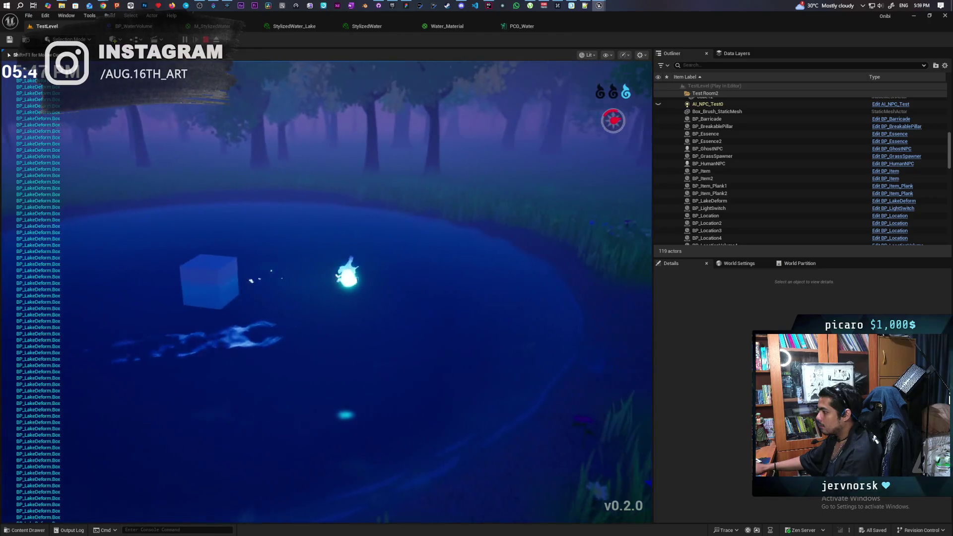
pyautogui.press('w')
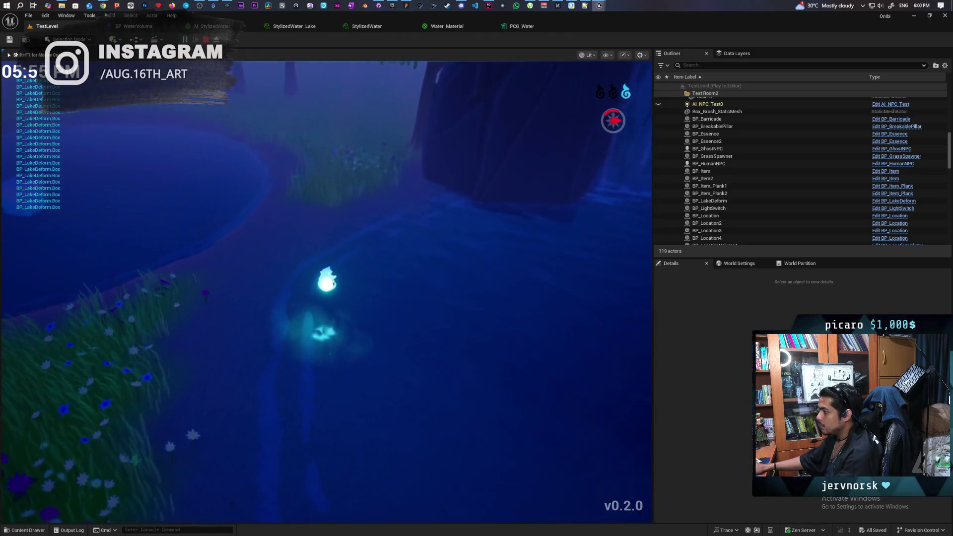
pyautogui.press('w')
pyautogui.press('w')
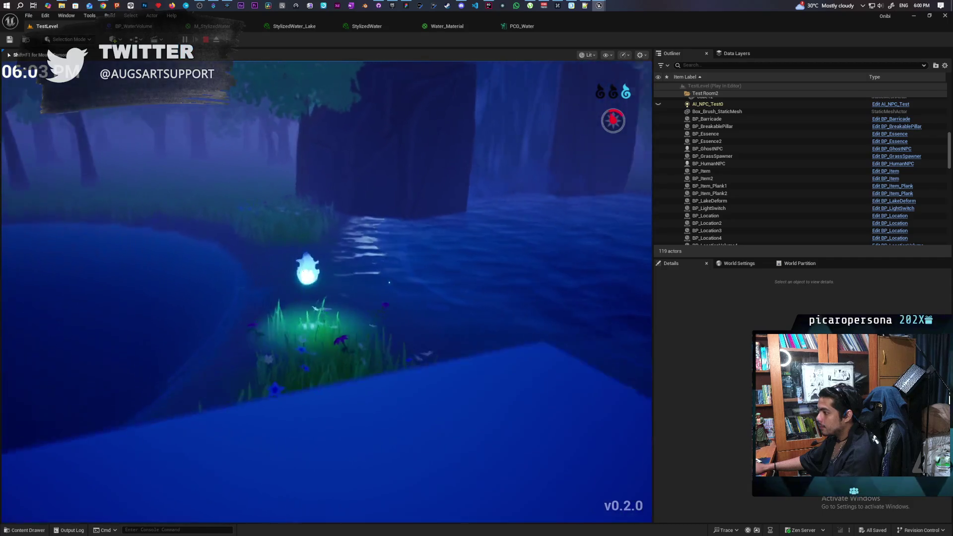
pyautogui.press('w')
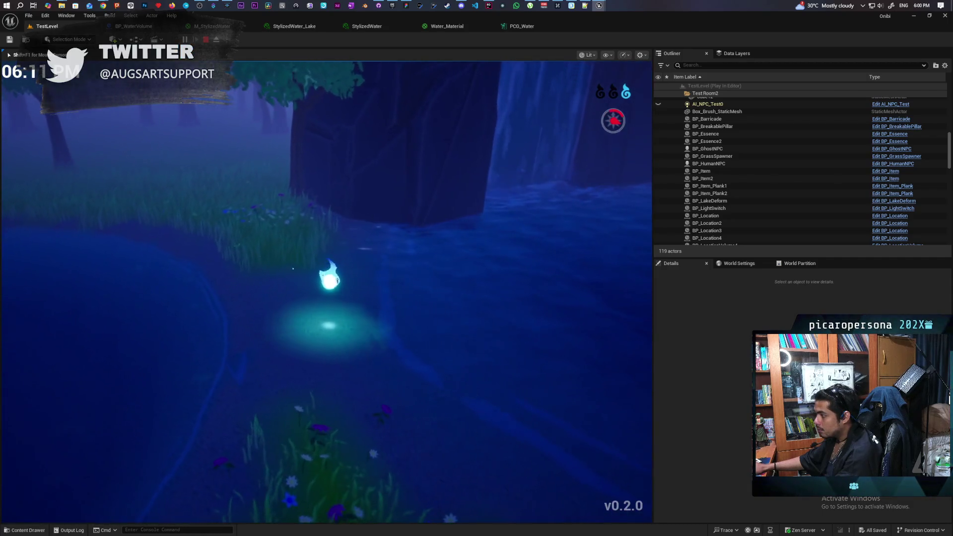
pyautogui.press('w')
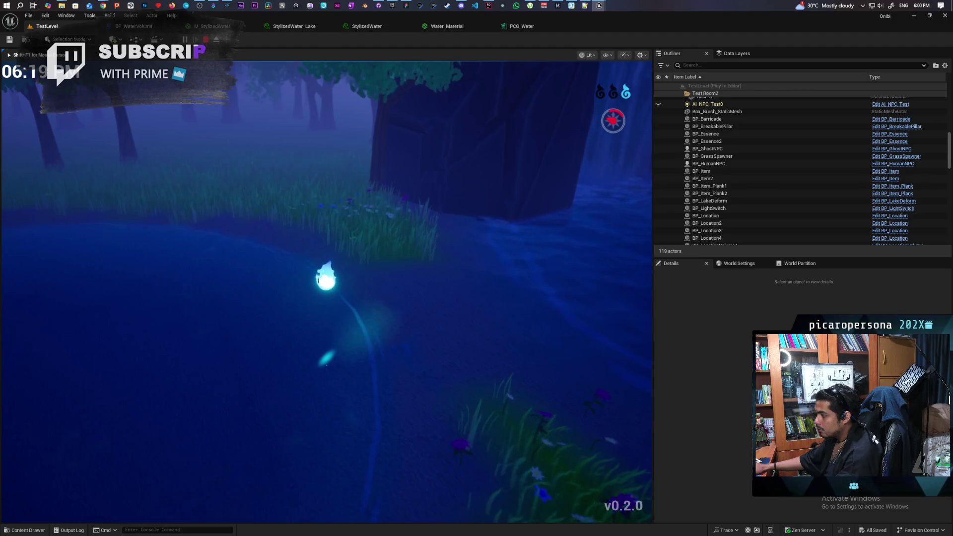
pyautogui.press('w')
pyautogui.press('w')
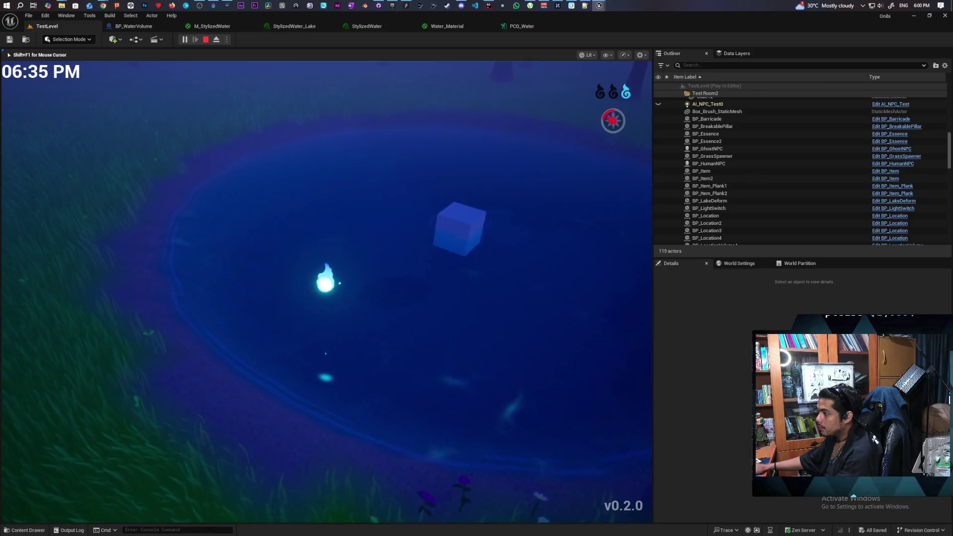
pyautogui.press('w')
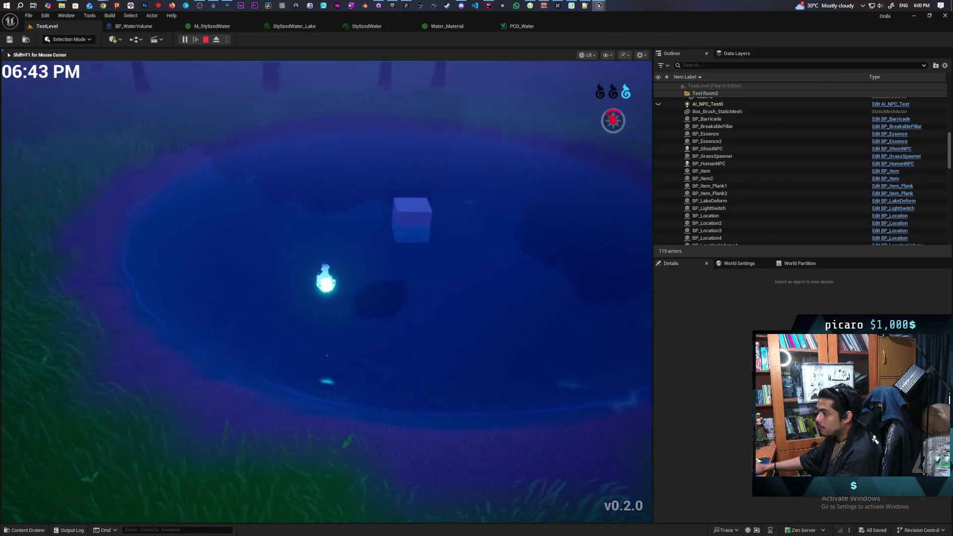
pyautogui.press('w')
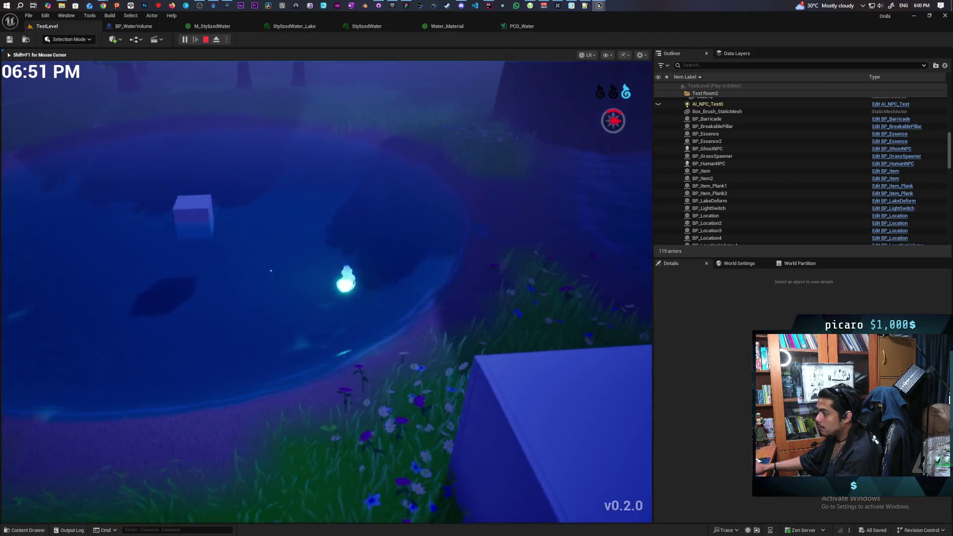
pyautogui.press('w')
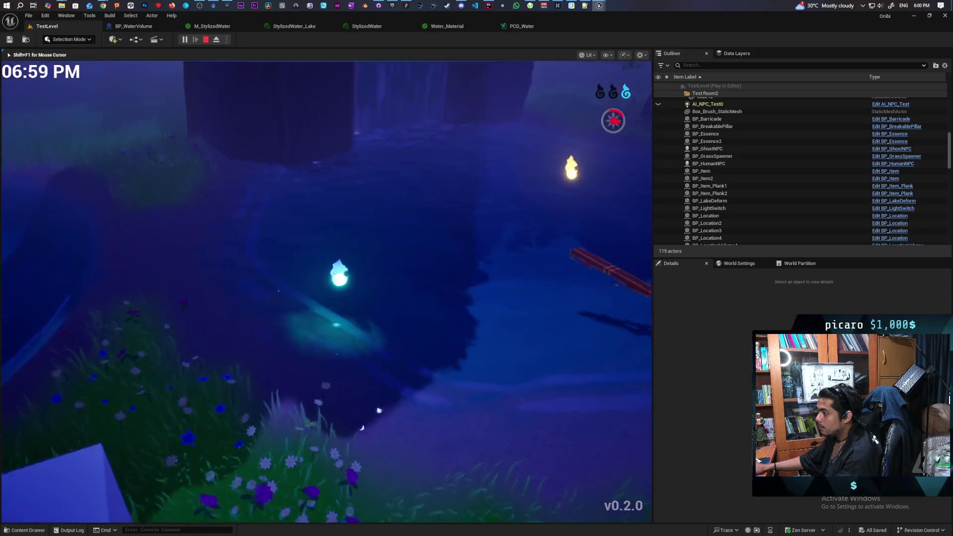
pyautogui.press('w')
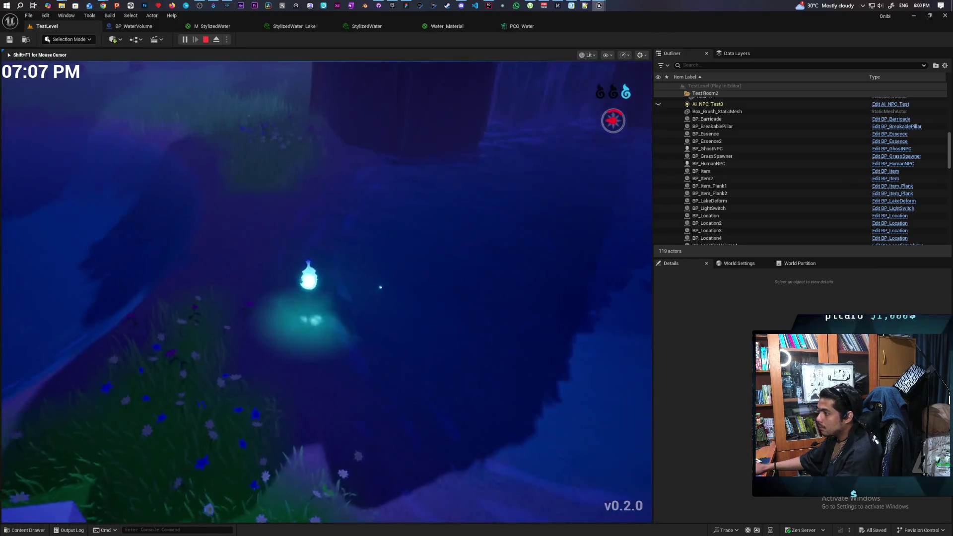
pyautogui.press('w')
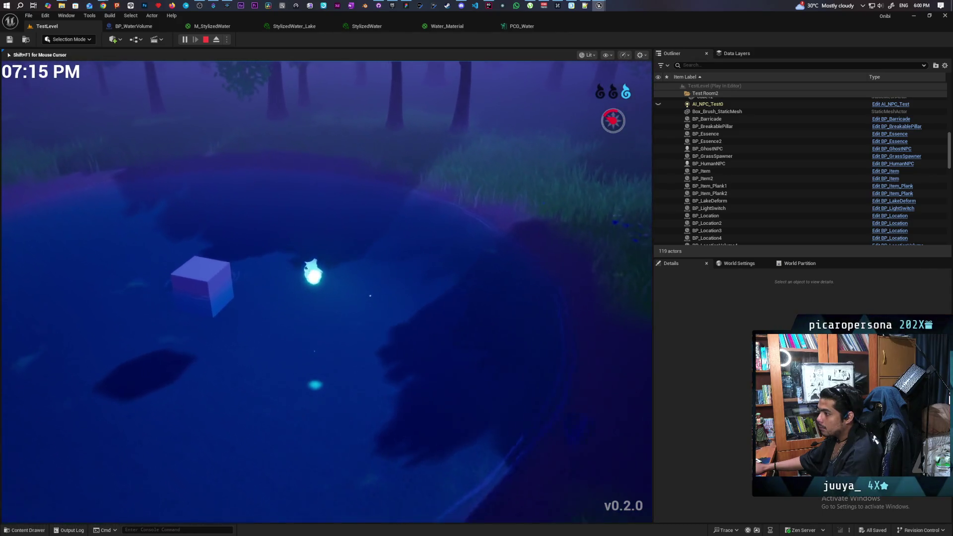
pyautogui.press('w')
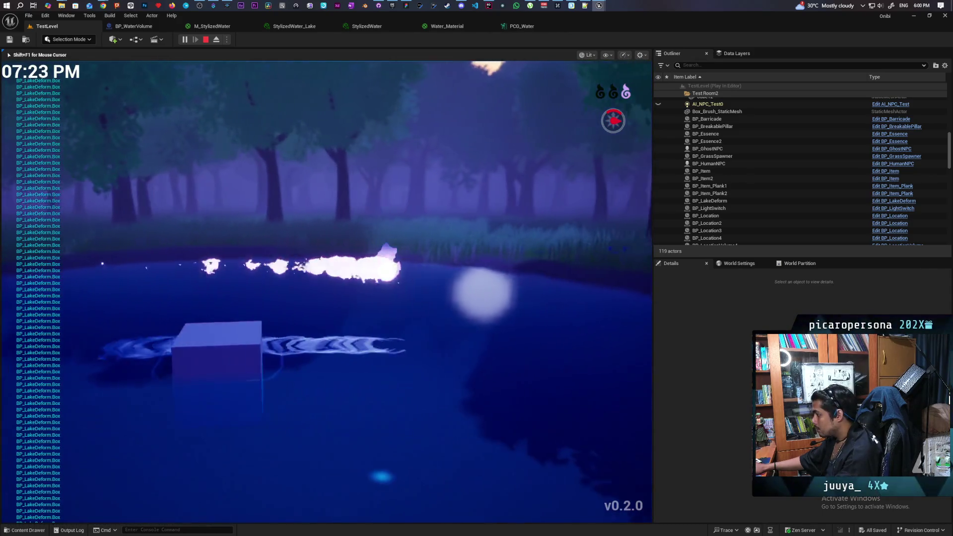
# Circle the spirit around the floating box and over the plank, then head back toward the cube
pyautogui.press('w')
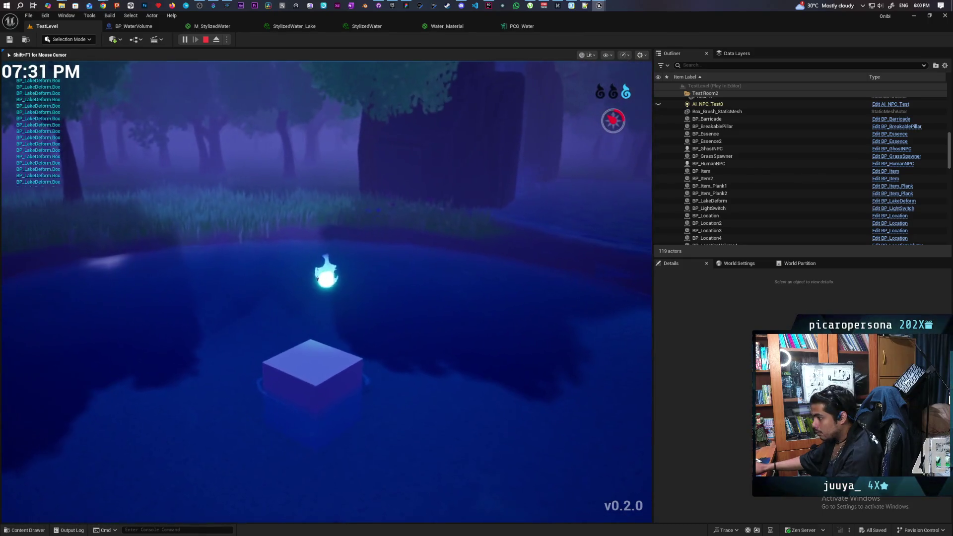
pyautogui.press('w')
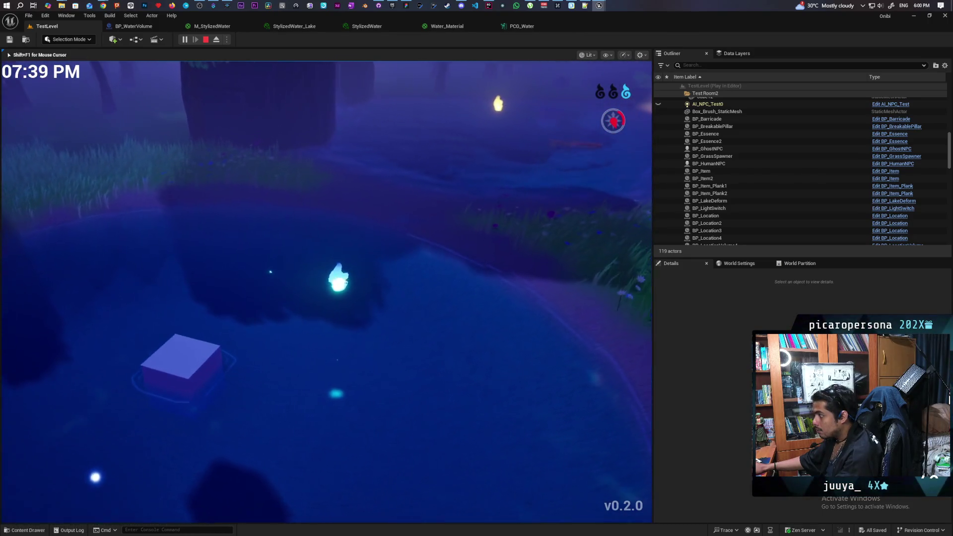
pyautogui.press('w')
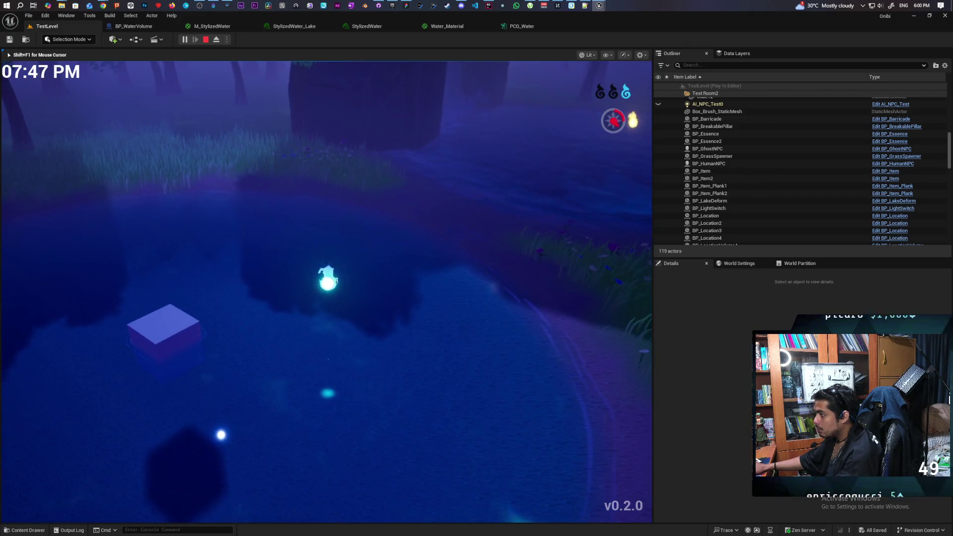
pyautogui.press('w')
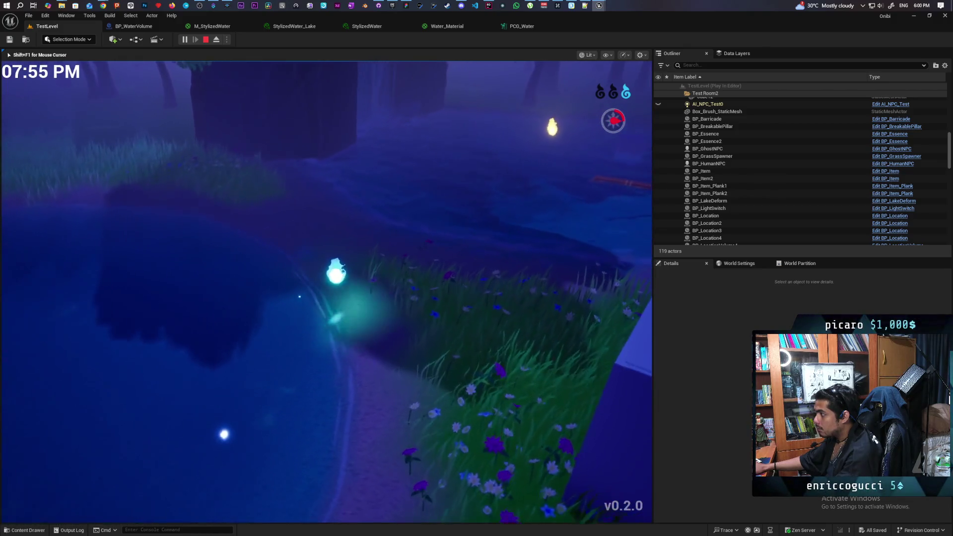
pyautogui.press('w')
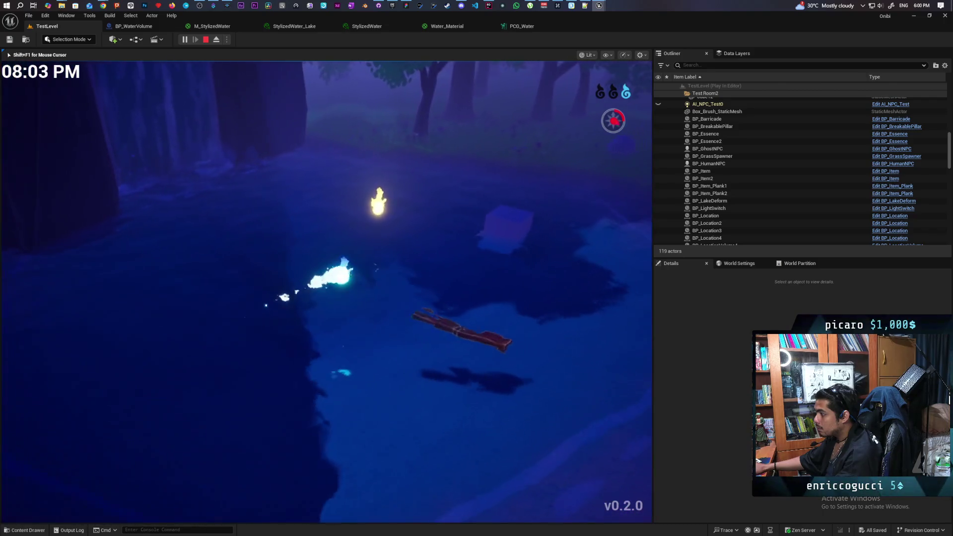
pyautogui.press('w')
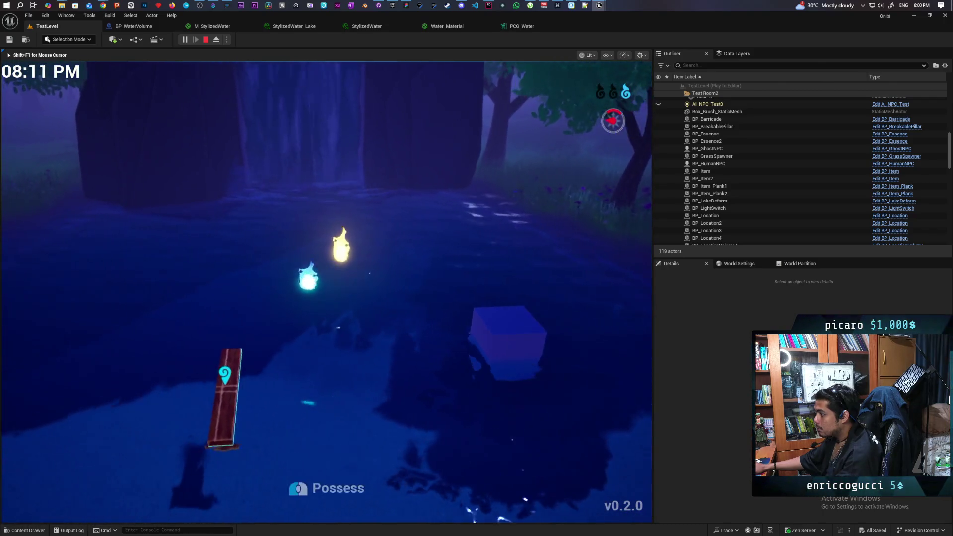
pyautogui.press('w')
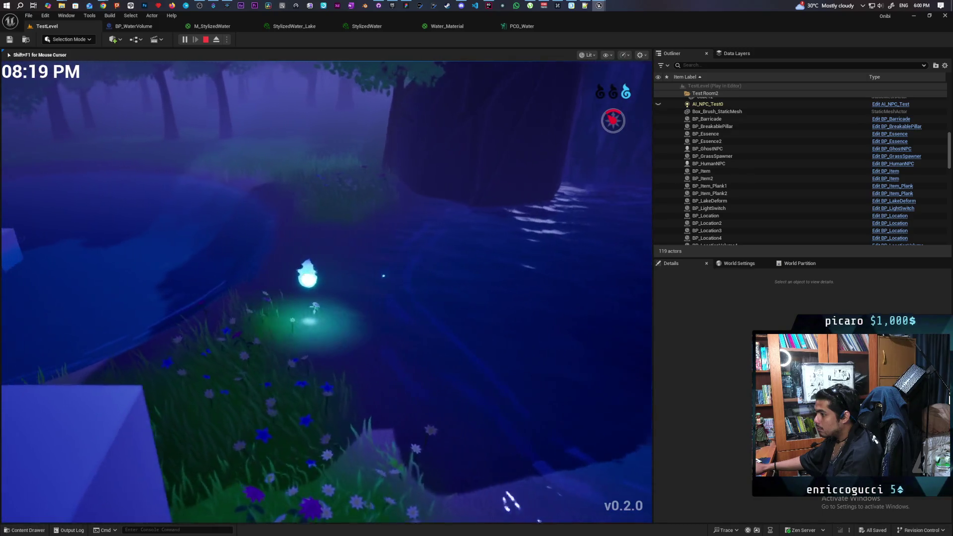
pyautogui.press('w')
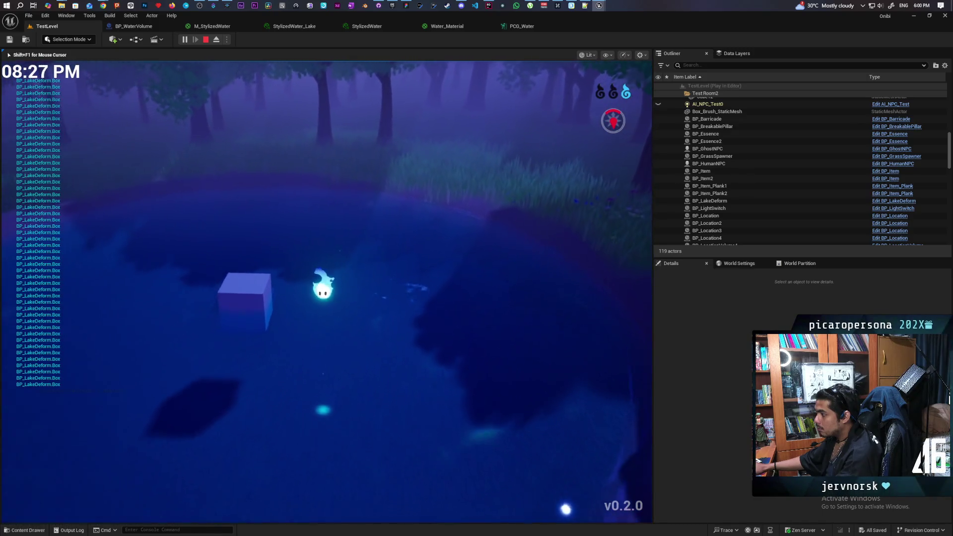
# Bring the spirit up onto the grassy shore and over to the ghost NPC
pyautogui.press('w')
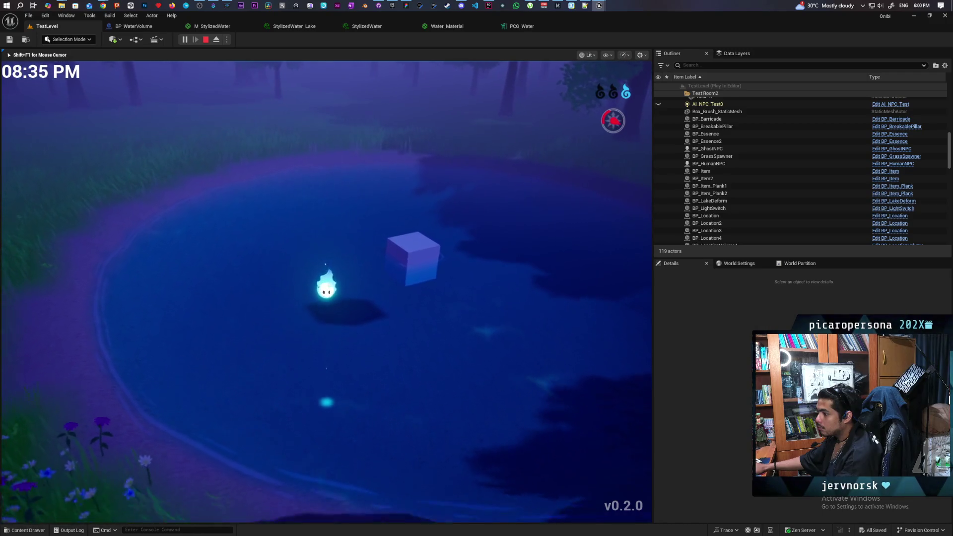
pyautogui.press('s')
pyautogui.press('d')
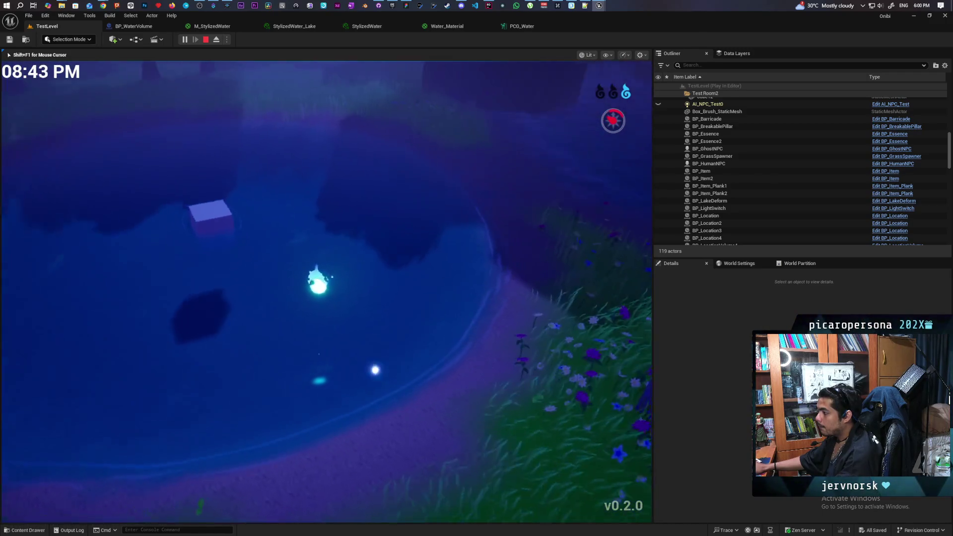
pyautogui.press('w')
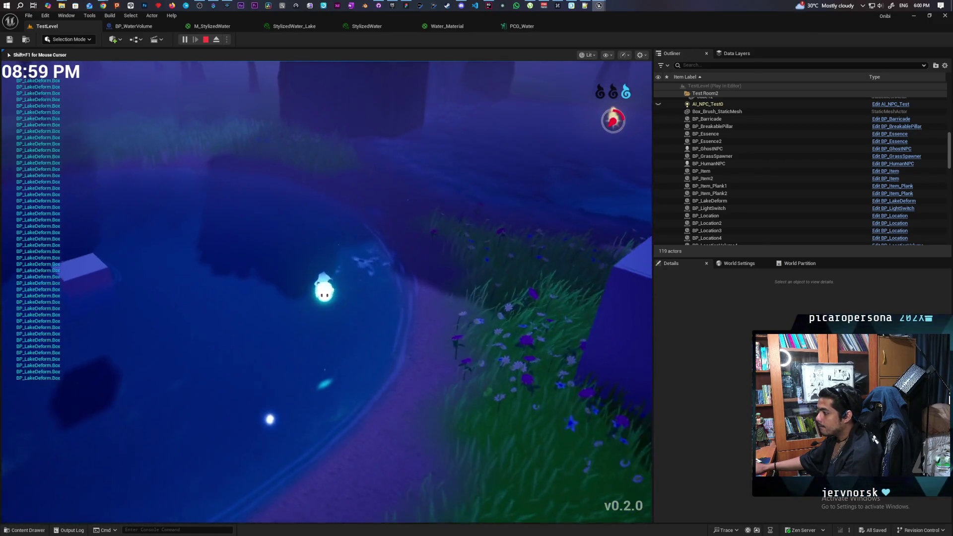
pyautogui.press('a')
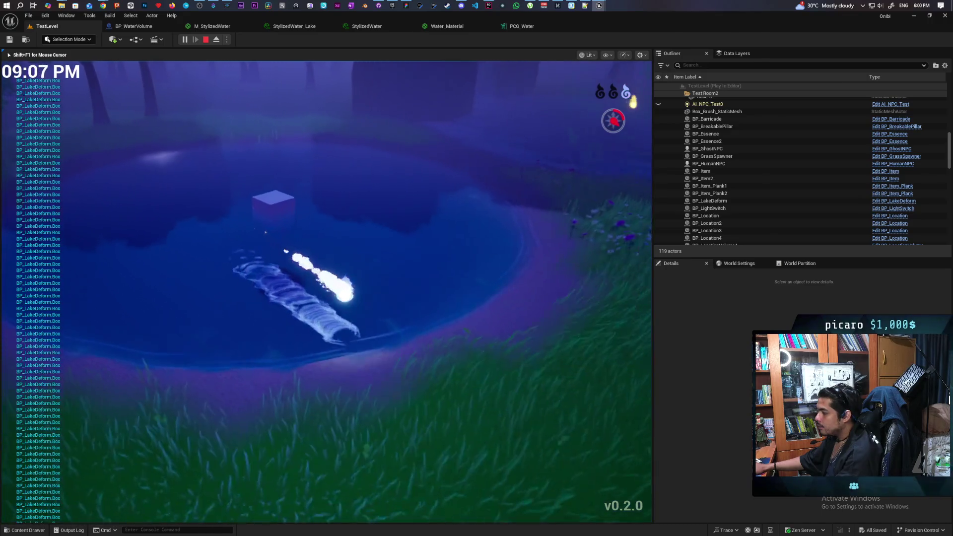
pyautogui.press('w')
pyautogui.press('w')
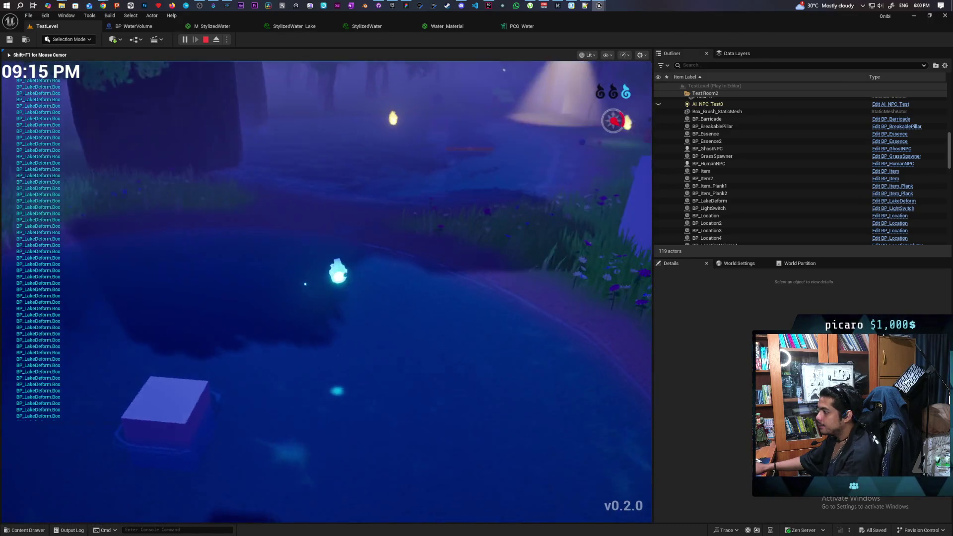
pyautogui.press('w')
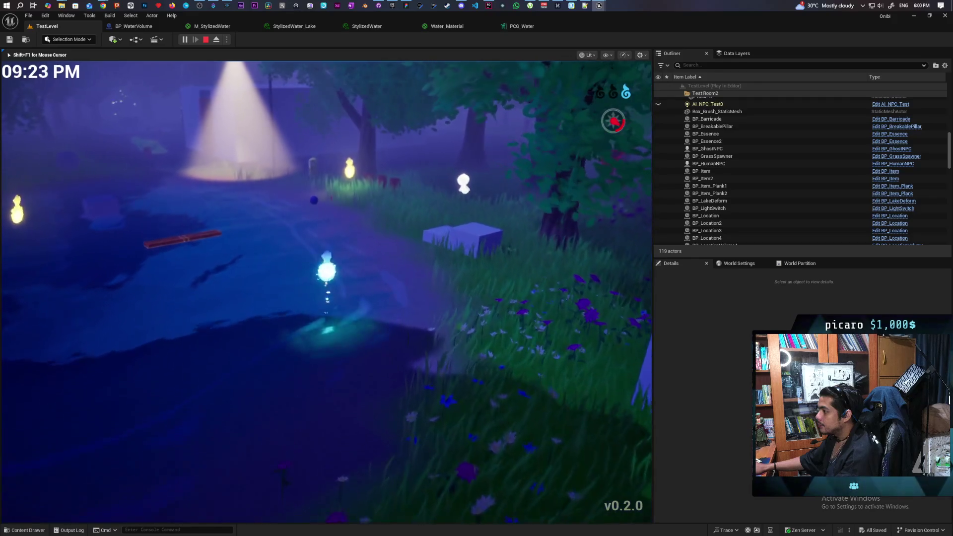
pyautogui.press('w')
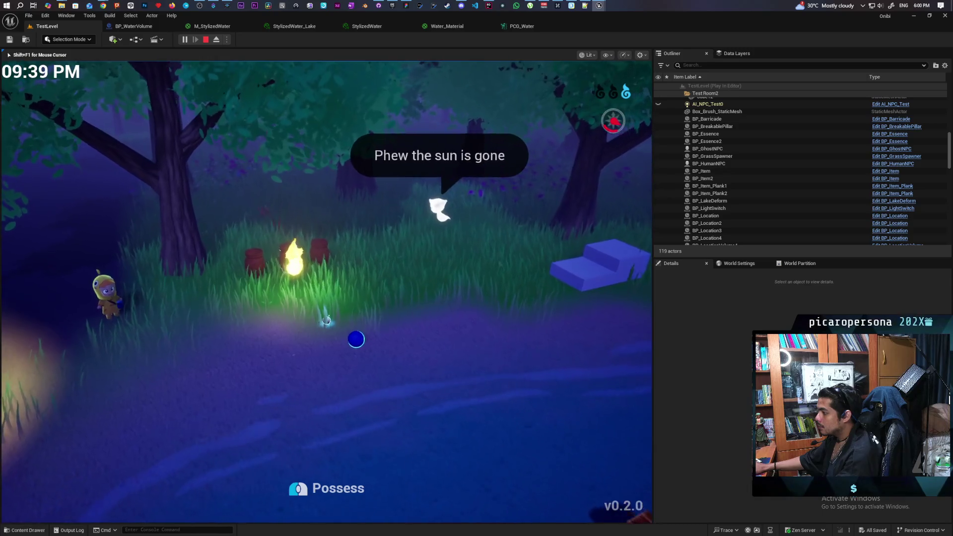
# Walk the spirit from the shore into the night pond and across toward the grove
pyautogui.press('w')
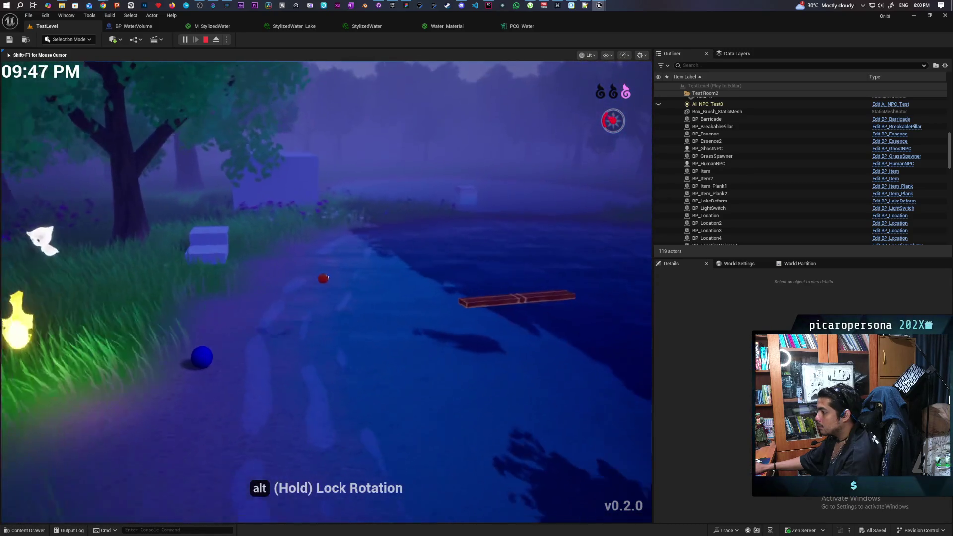
pyautogui.press('w')
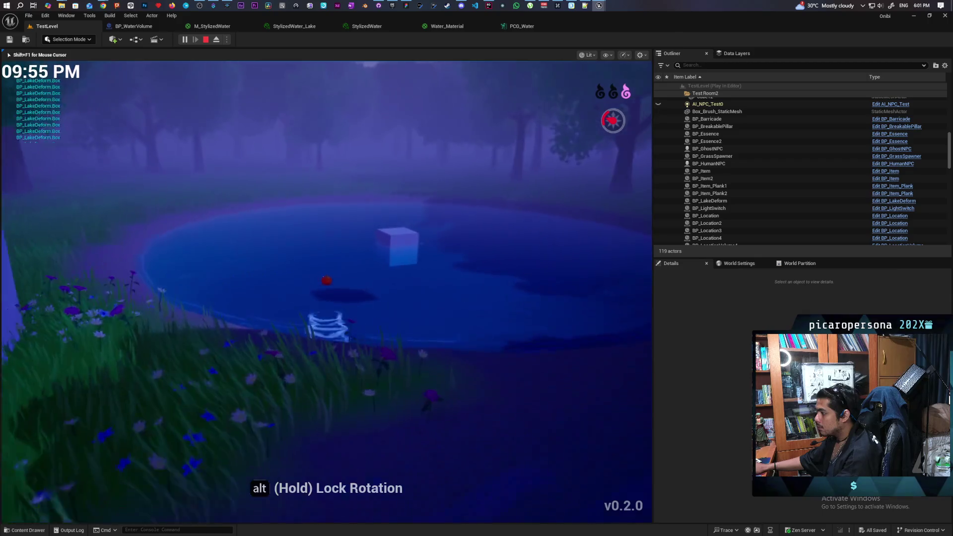
pyautogui.press('w')
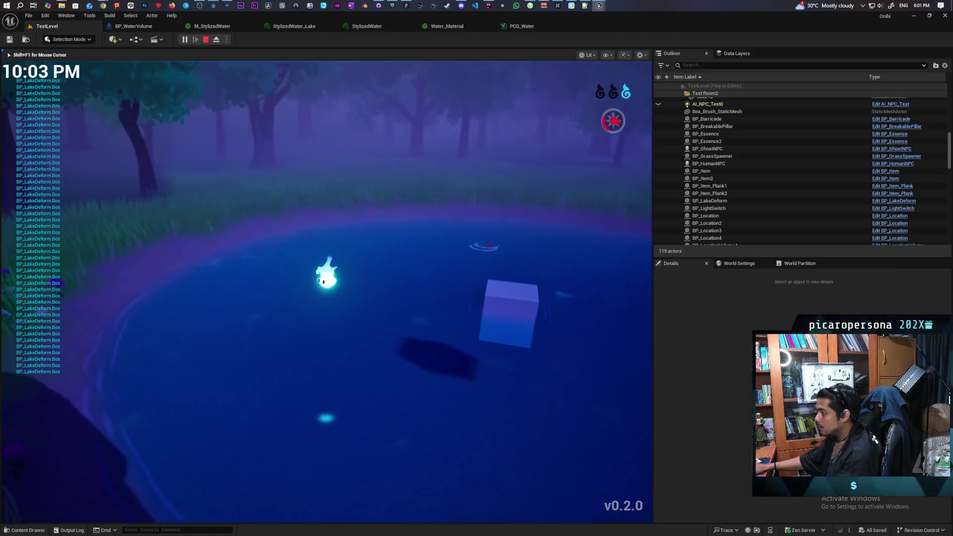
pyautogui.press('w')
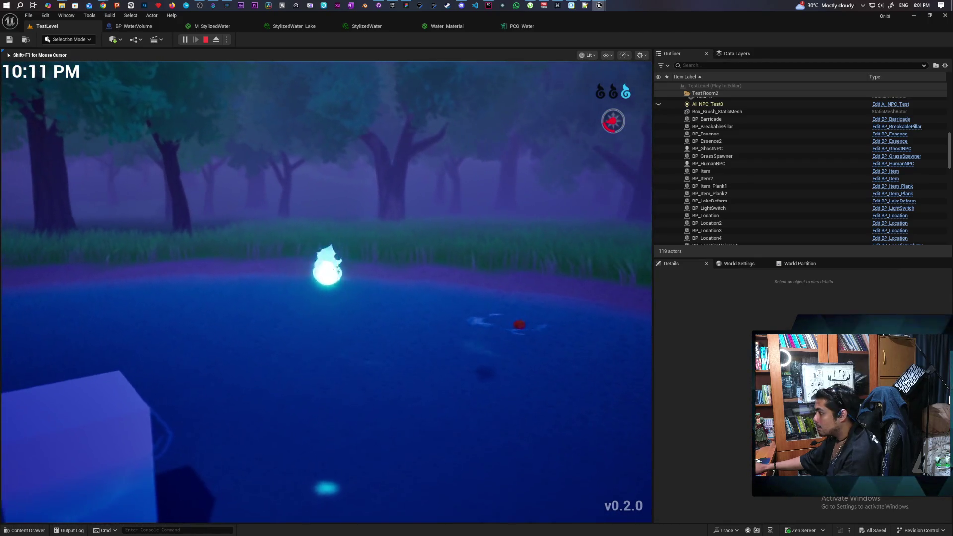
pyautogui.press('w')
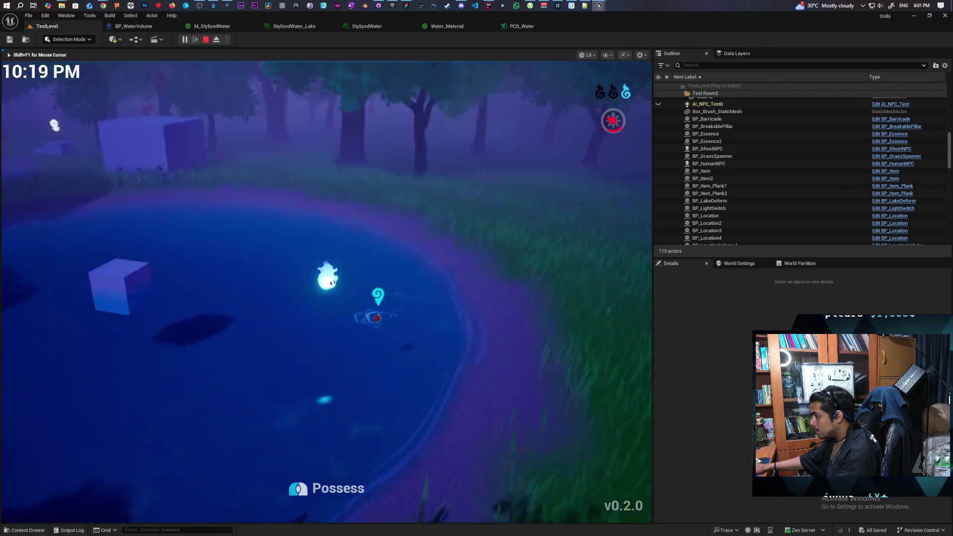
pyautogui.press('w')
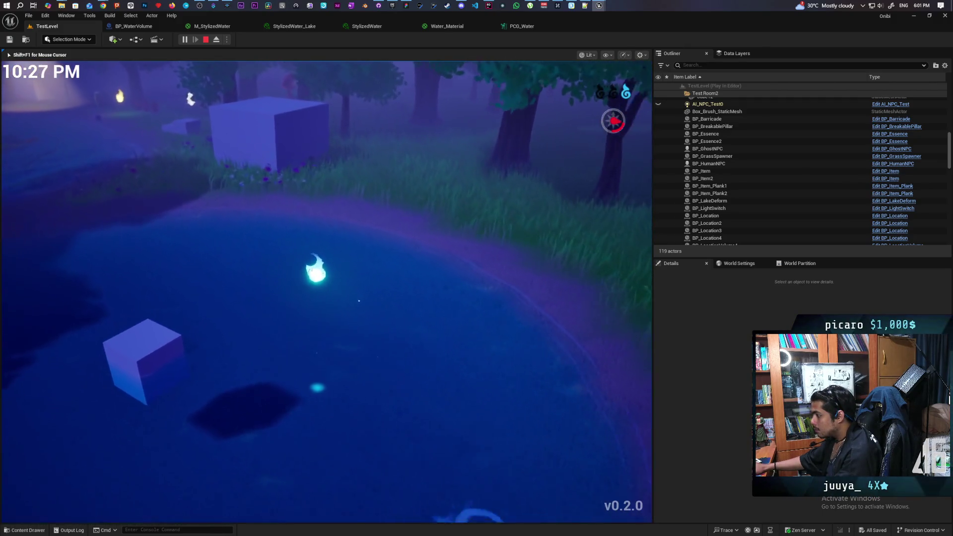
pyautogui.press('w')
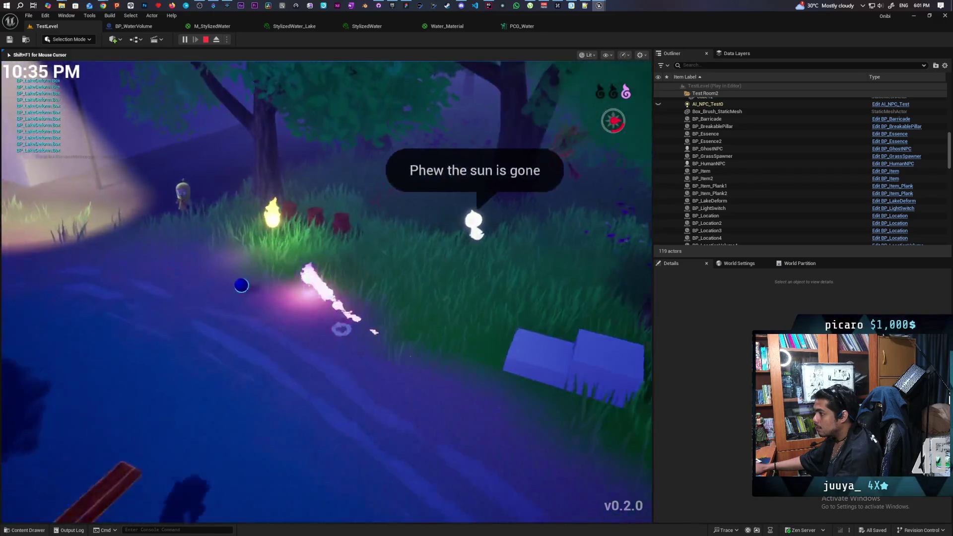
# Steer the spirit past the floating cube, onto the grass by the NPC and clay pots, then back toward the pond
pyautogui.press('w')
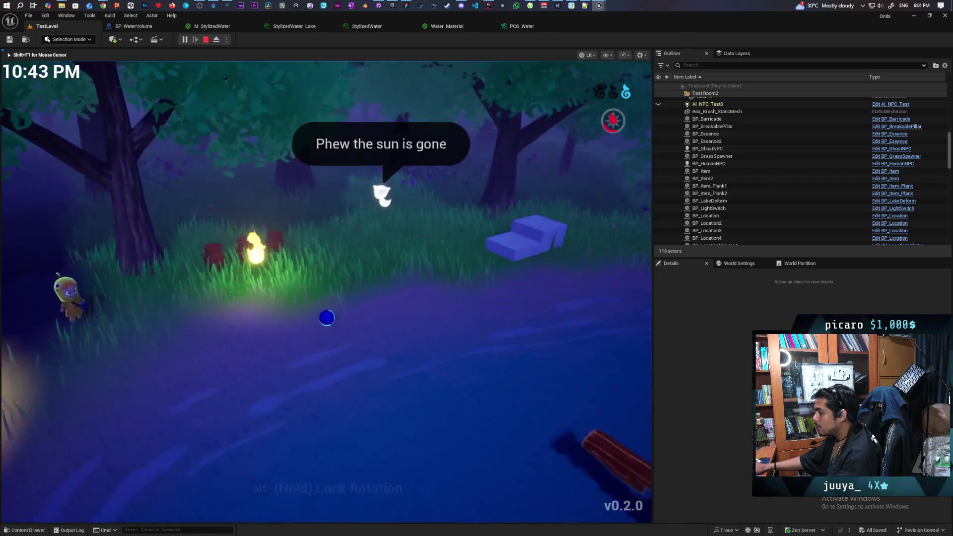
pyautogui.press('w')
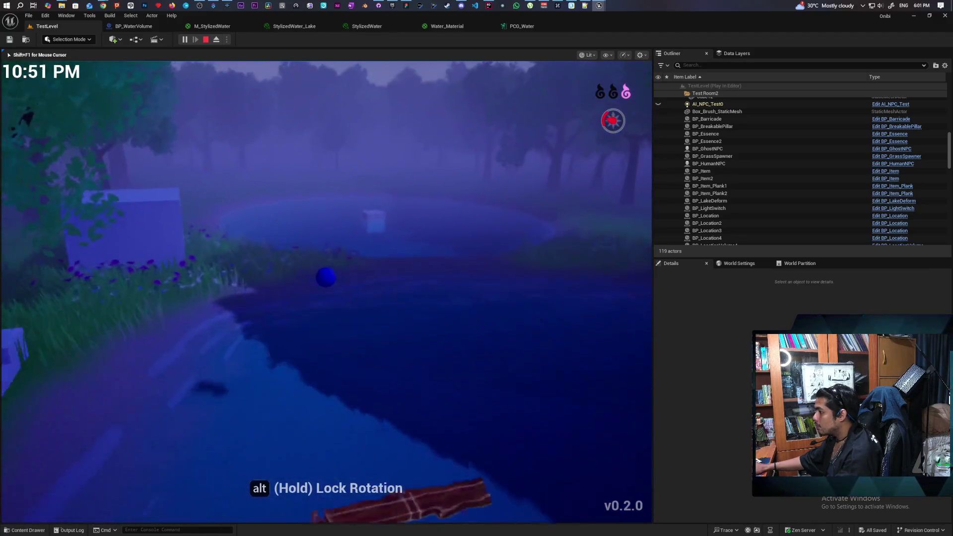
pyautogui.press('w')
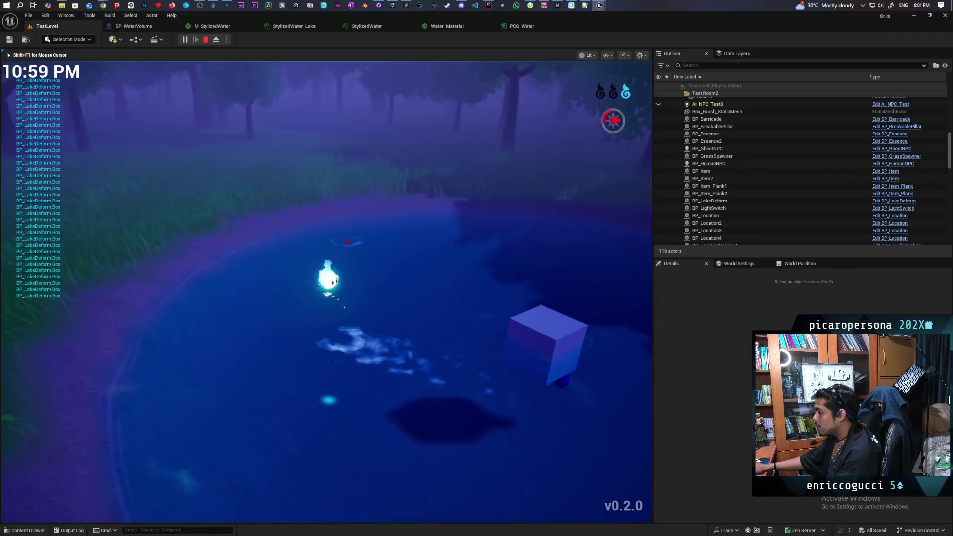
pyautogui.press('w')
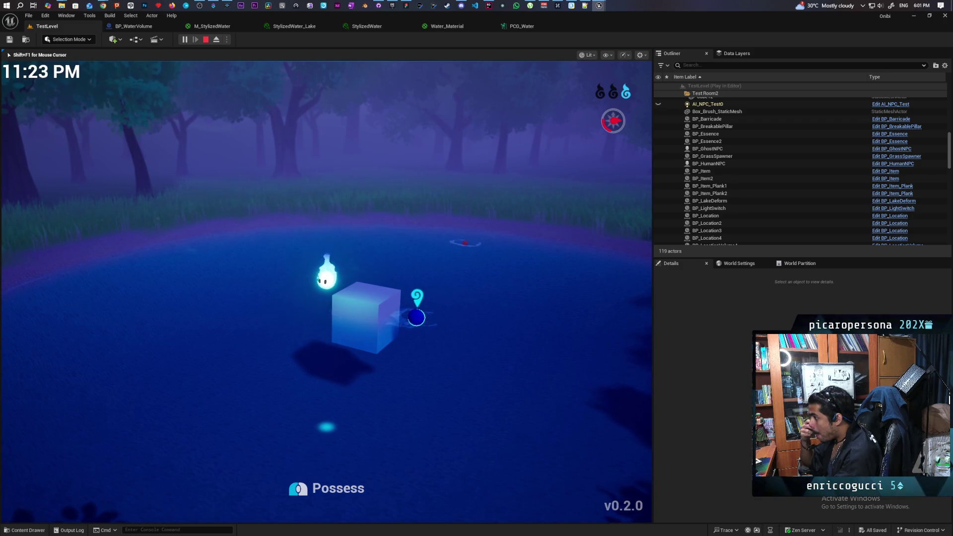
pyautogui.press('w')
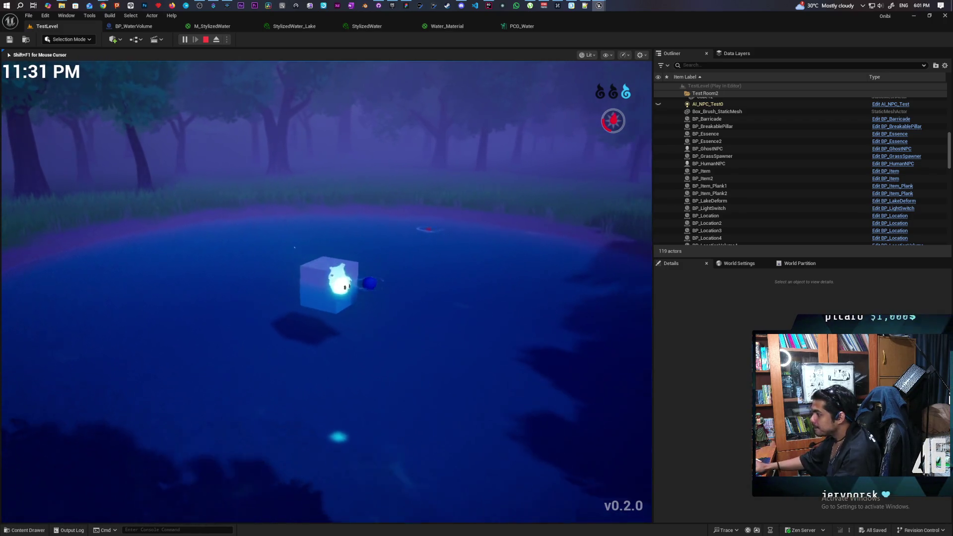
pyautogui.press('w')
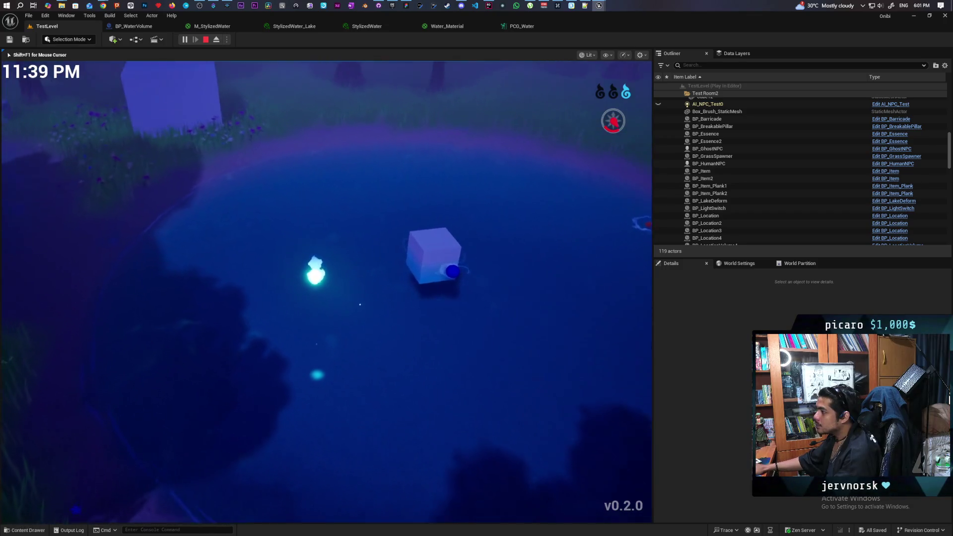
pyautogui.press('w')
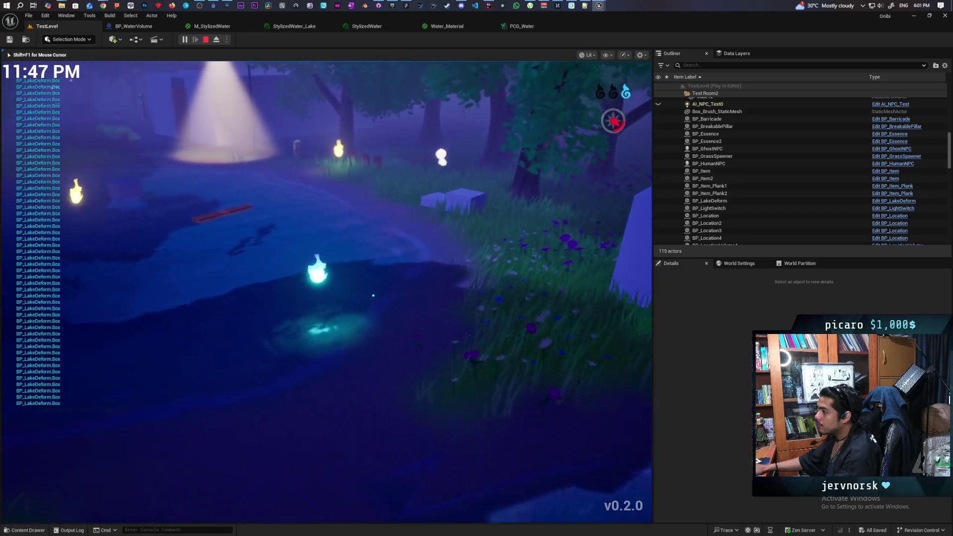
pyautogui.press('w')
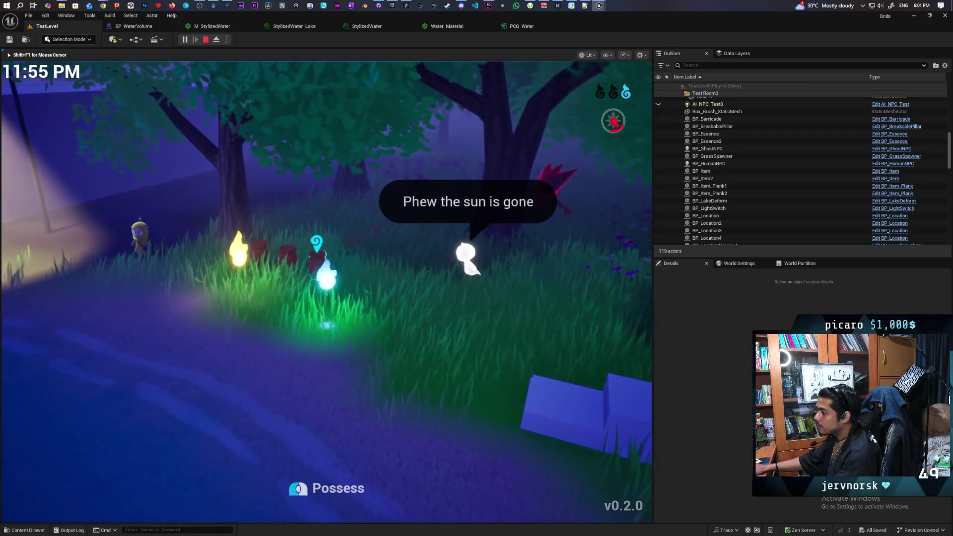
pyautogui.press('w')
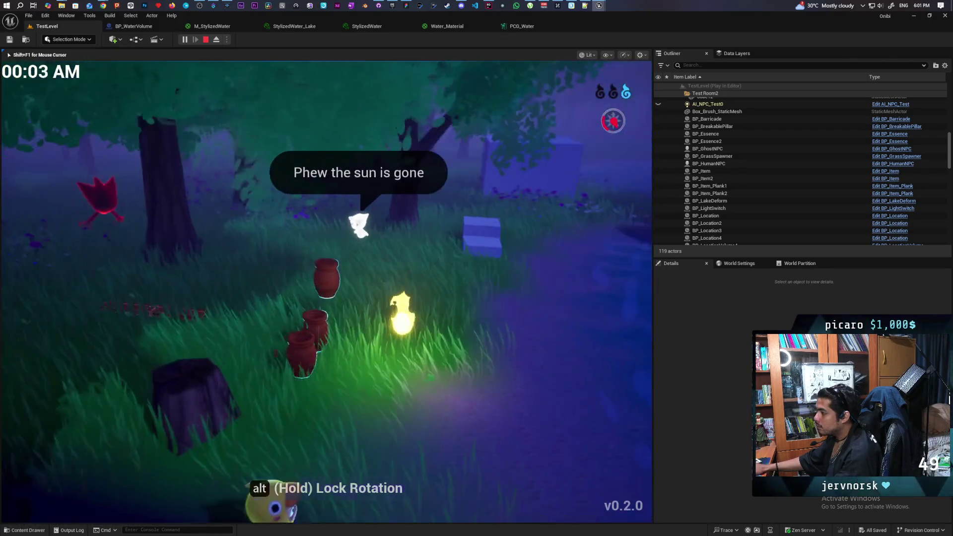
pyautogui.press('w')
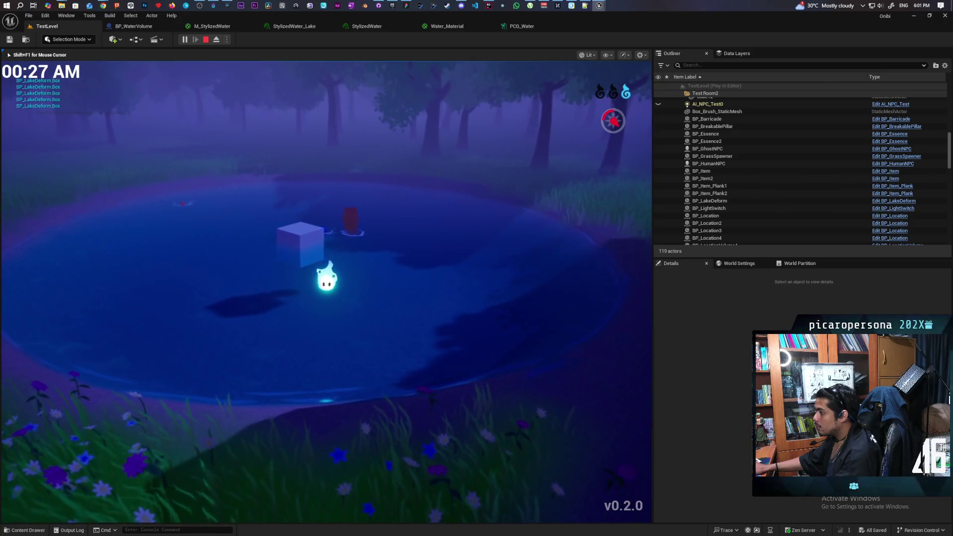
# Circle the spirit around the floating cube and back and forth to the plank
pyautogui.press('w')
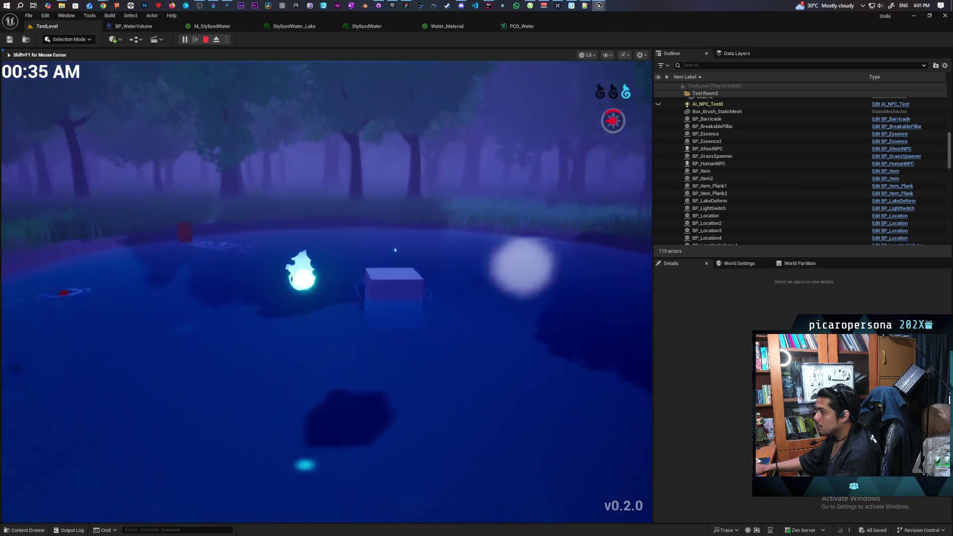
pyautogui.press('w')
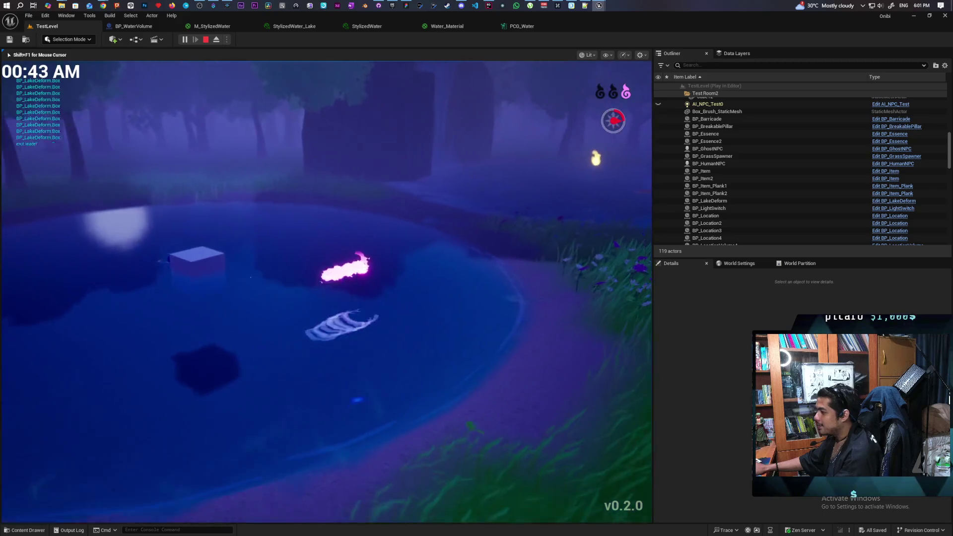
pyautogui.press('w')
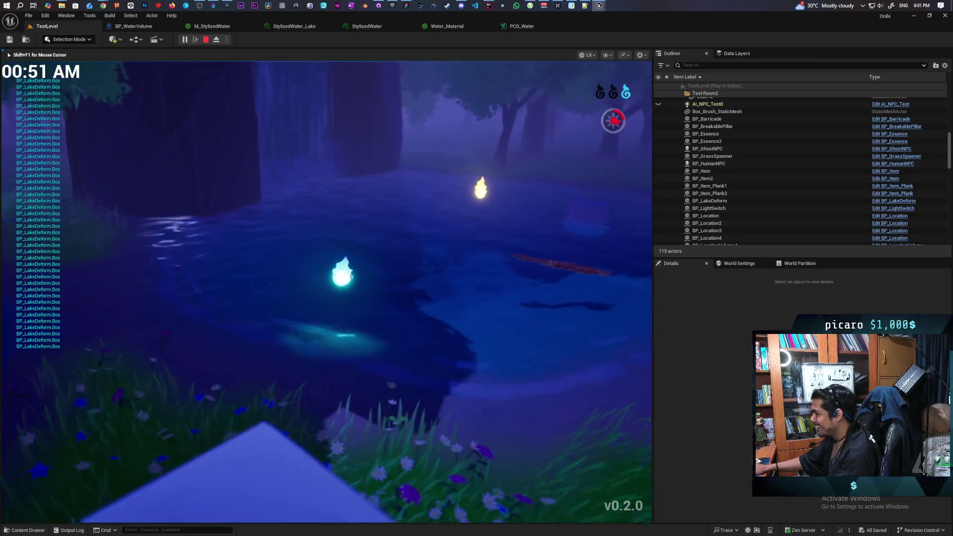
pyautogui.press('w')
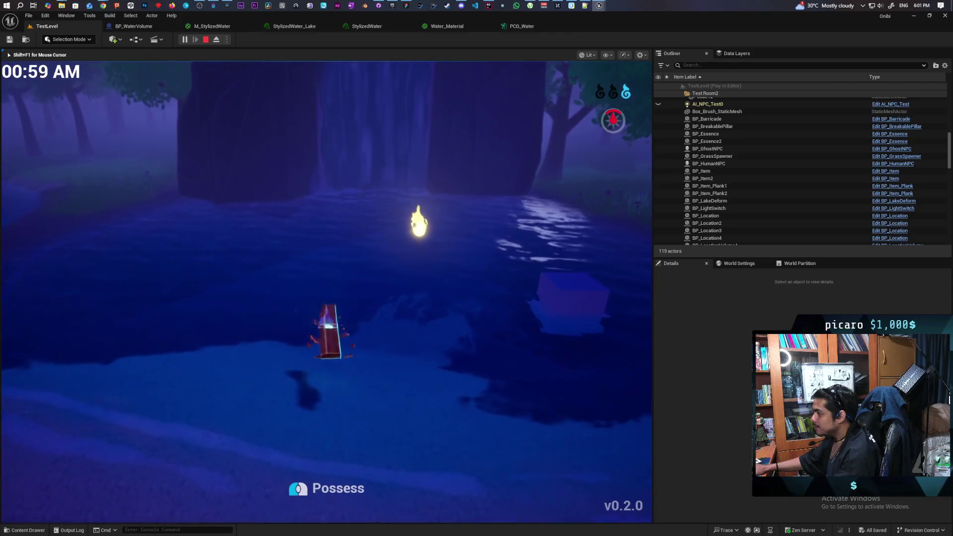
pyautogui.press('w')
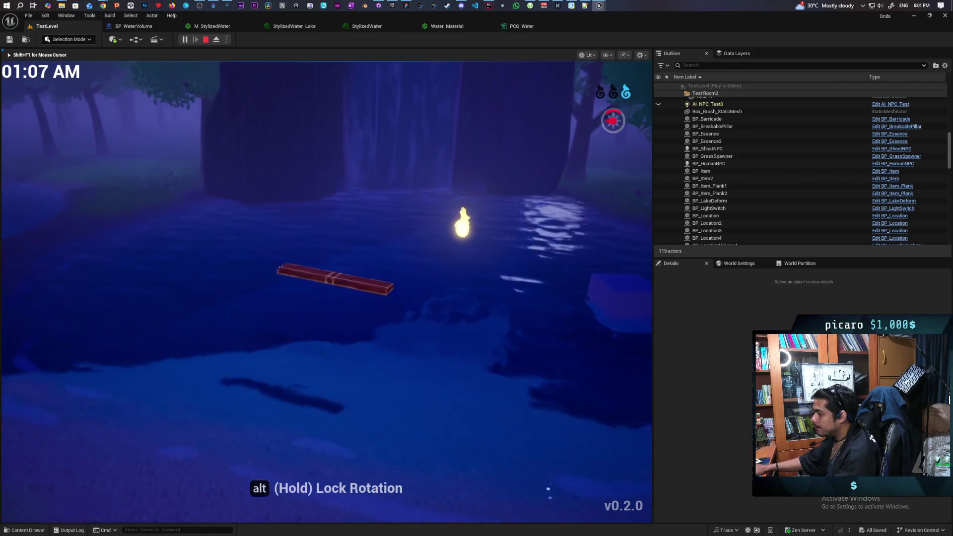
pyautogui.press('w')
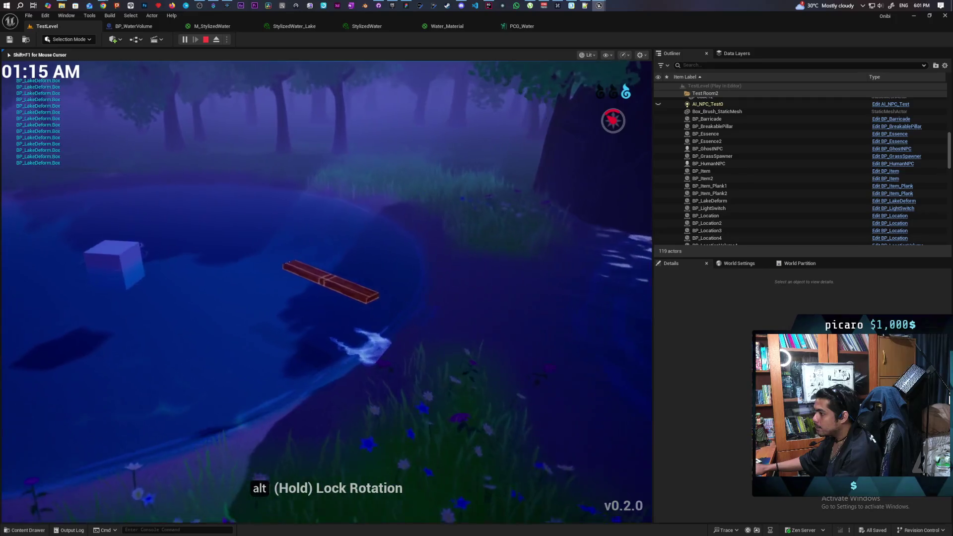
# Nudge the spirit onto the plank and on top of the cube, then end the play session
pyautogui.press('d')
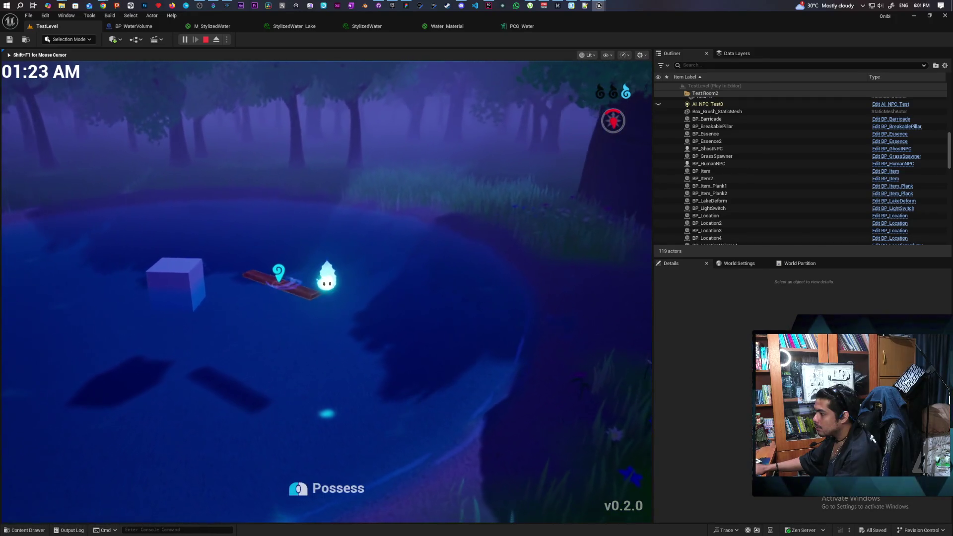
pyautogui.press('w')
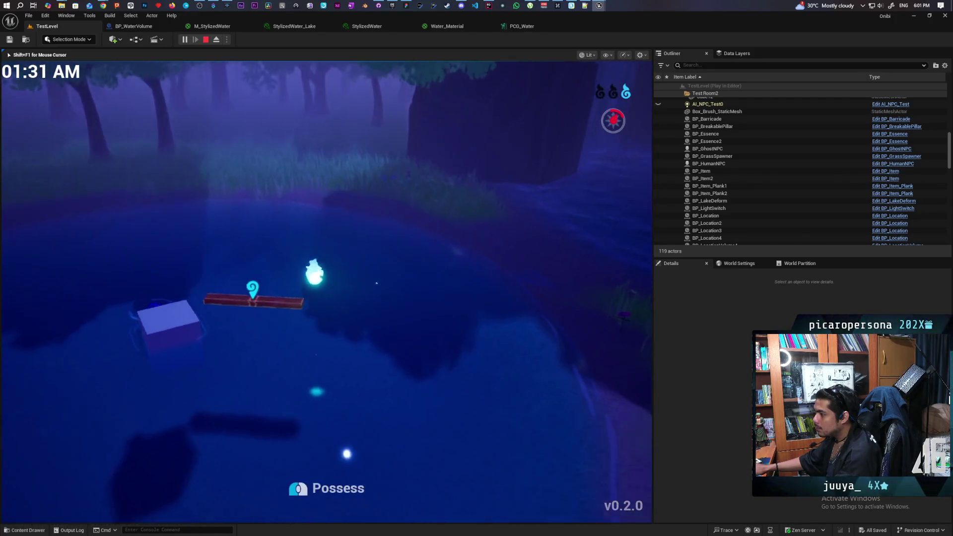
pyautogui.press('a')
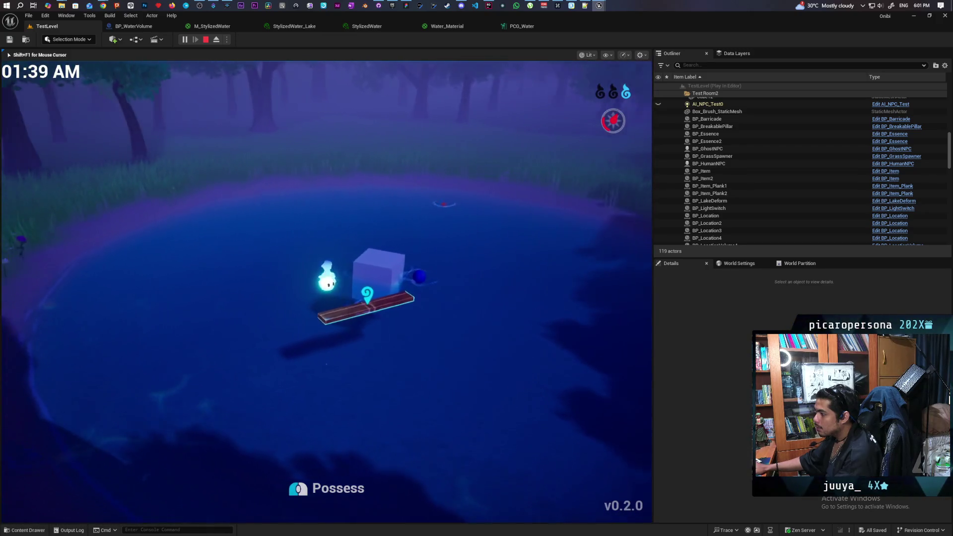
pyautogui.press('d')
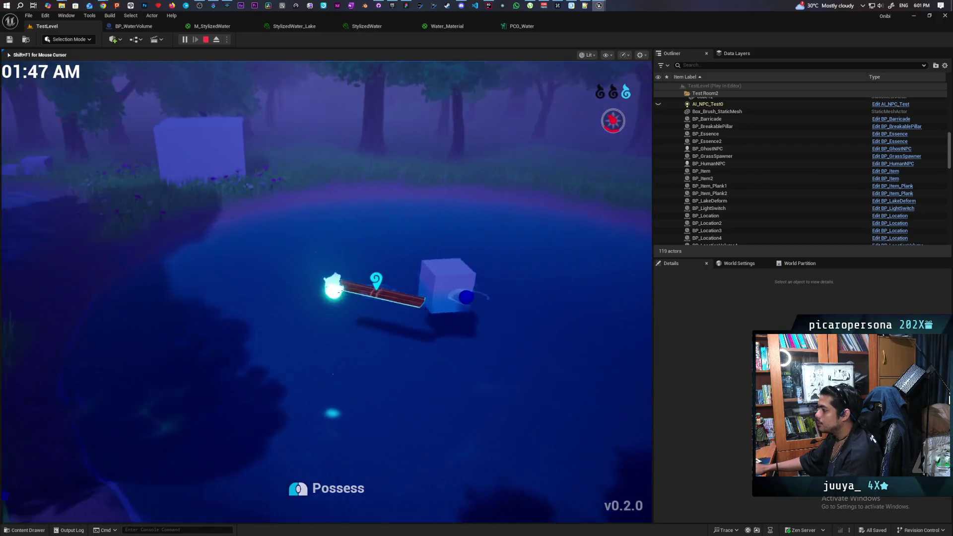
pyautogui.press('d')
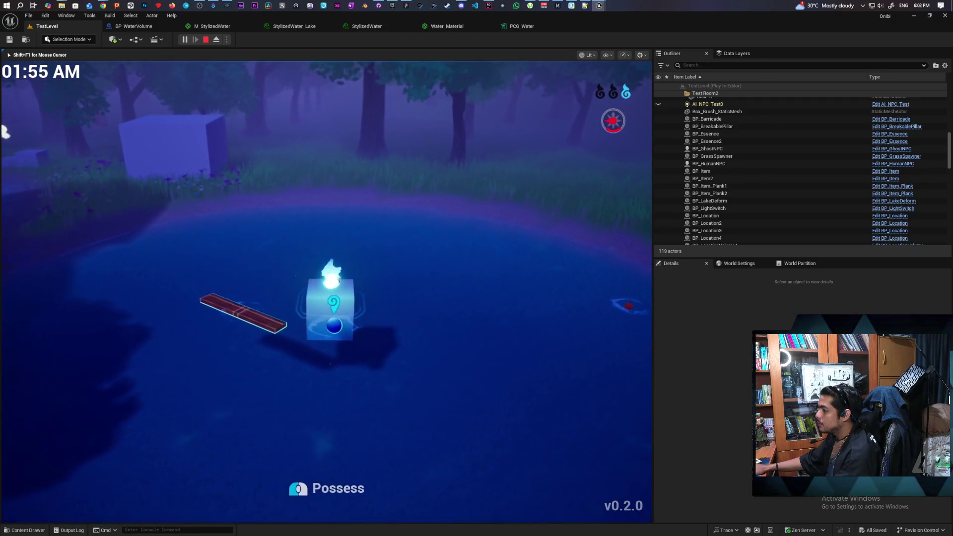
pyautogui.press('a')
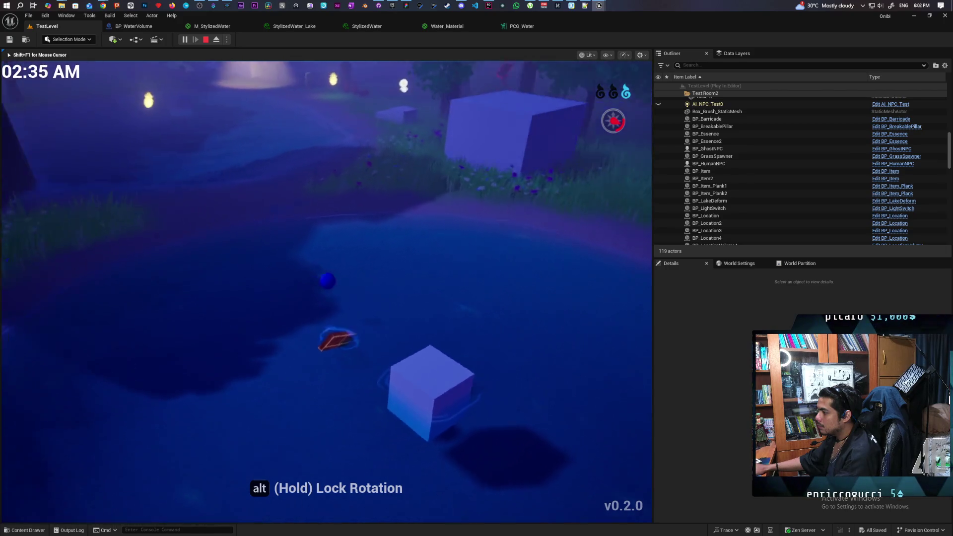
pyautogui.press('Escape')
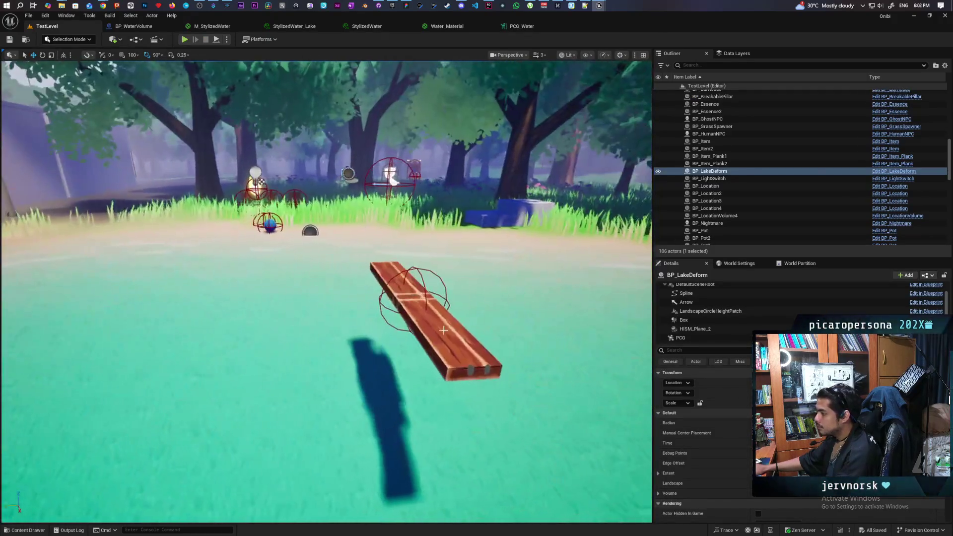
# Inspect the plank's C_Buoyancy component, save TestLevel, and start a new play session
pyautogui.click(453, 342)
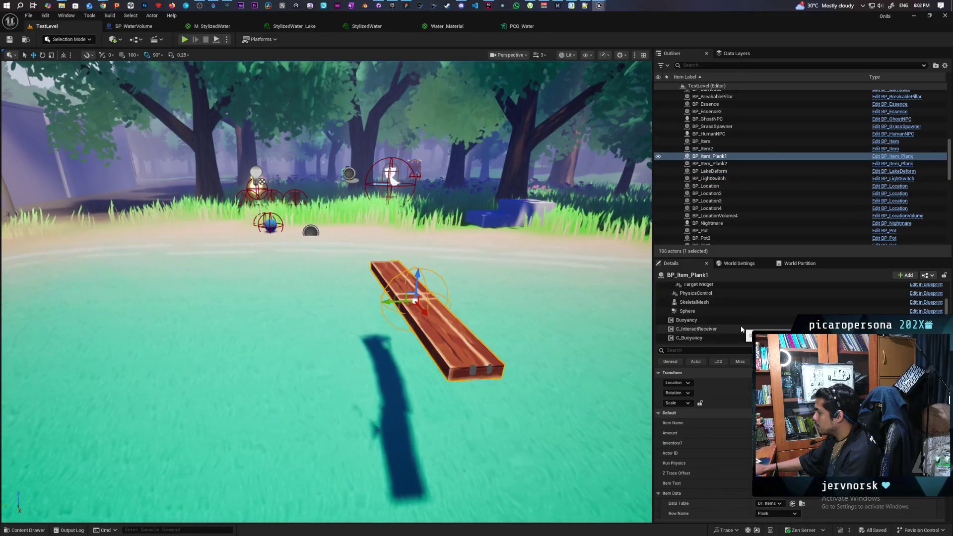
pyautogui.click(696, 338)
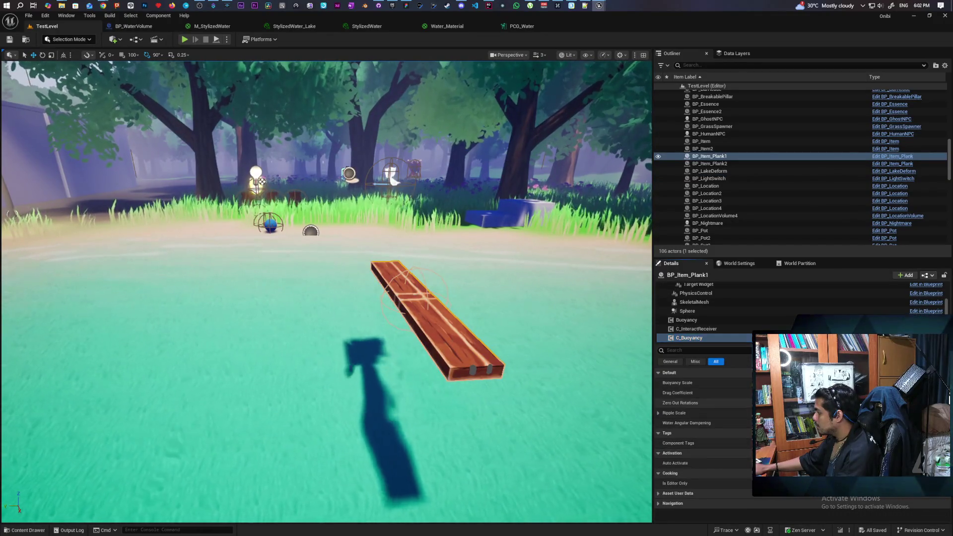
pyautogui.click(25, 40)
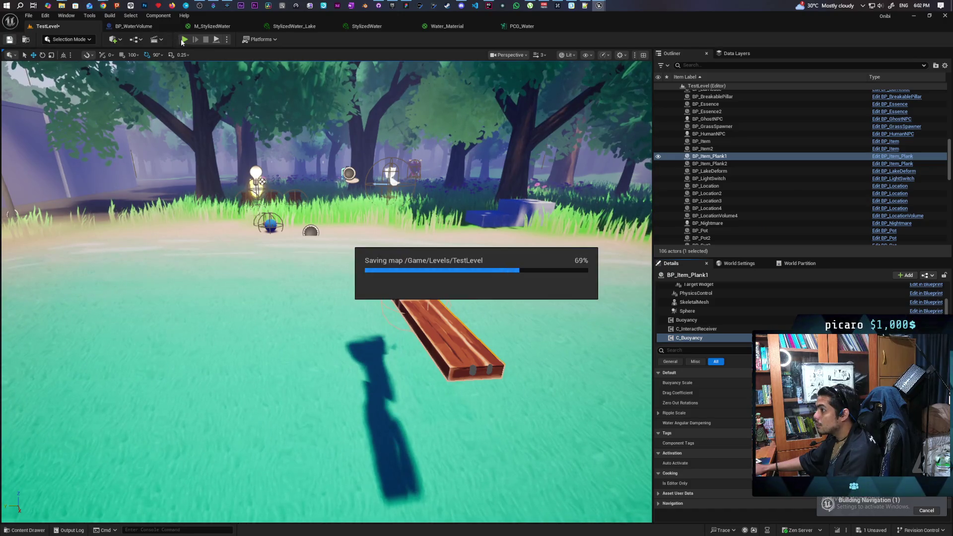
pyautogui.click(184, 39)
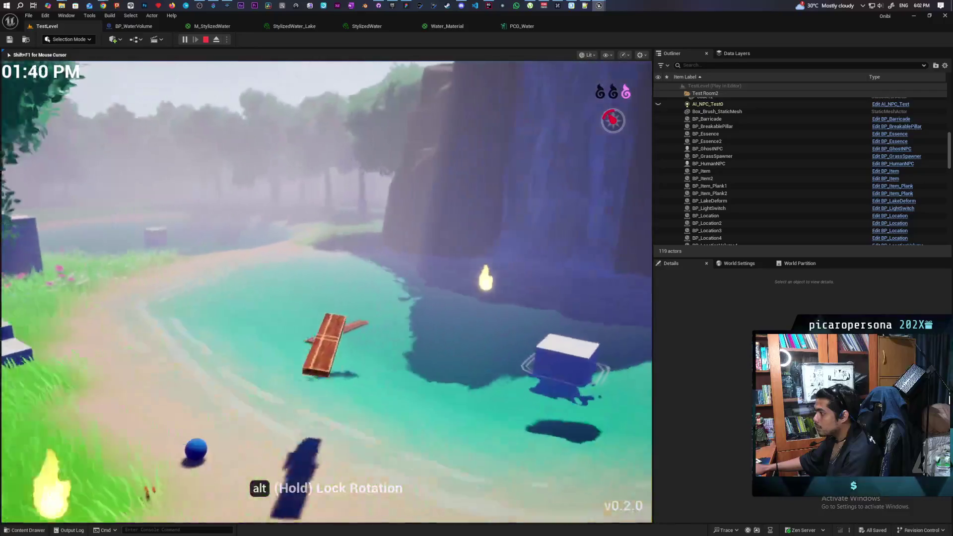
# Move to the cube, drop it into the lake with E, and watch it drift near the plank
pyautogui.press('w')
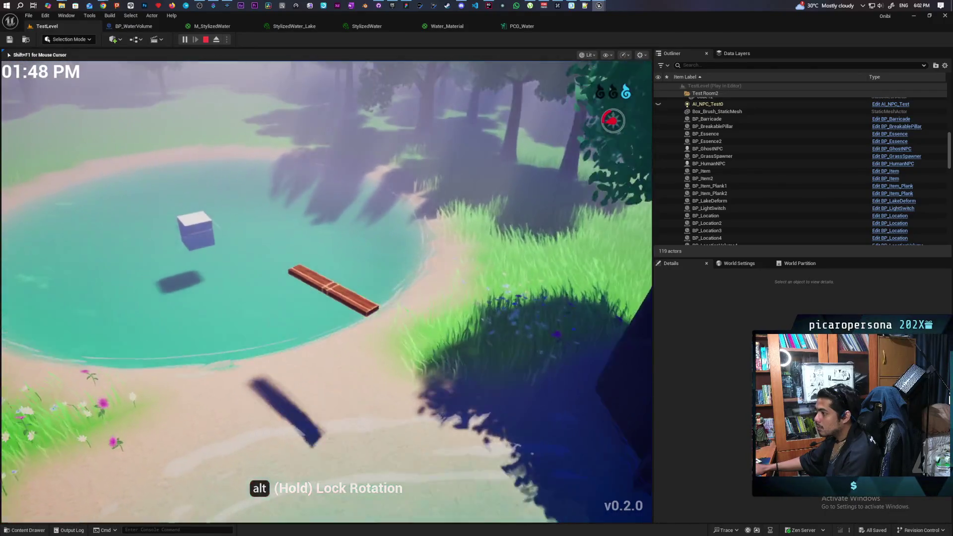
pyautogui.press('e')
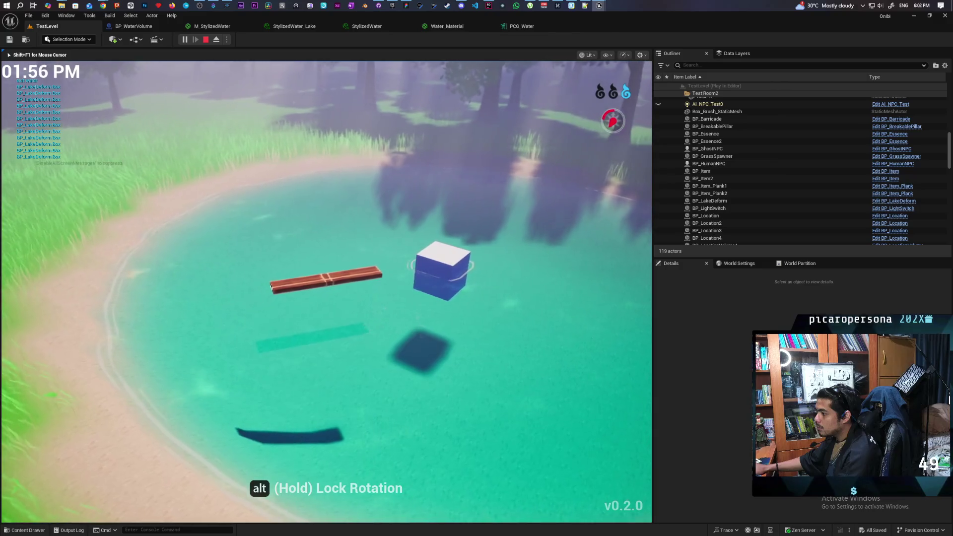
pyautogui.press('w')
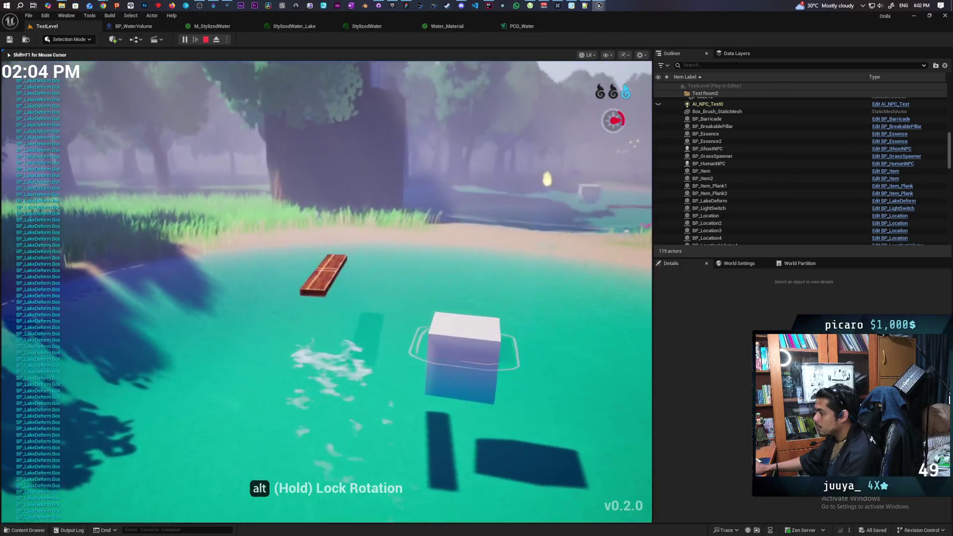
pyautogui.press('w')
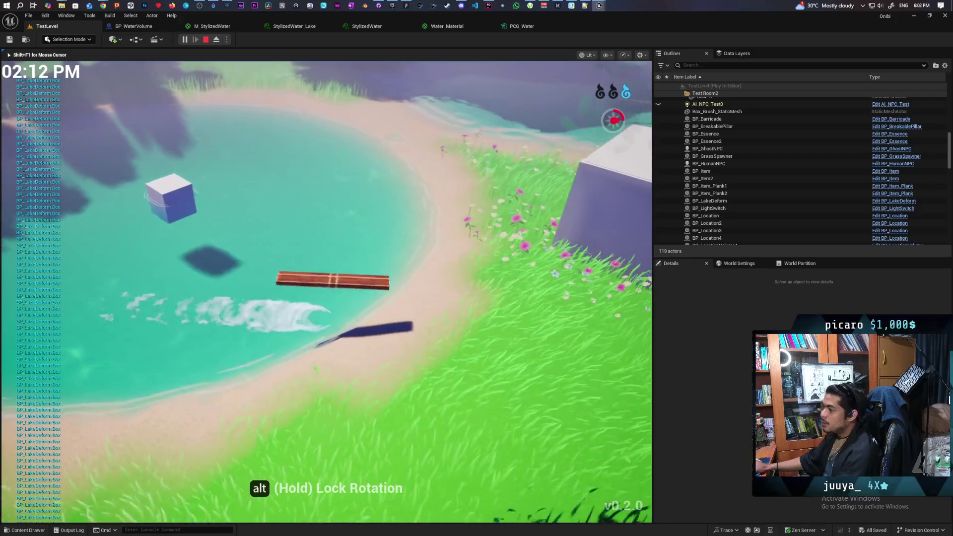
pyautogui.press('w')
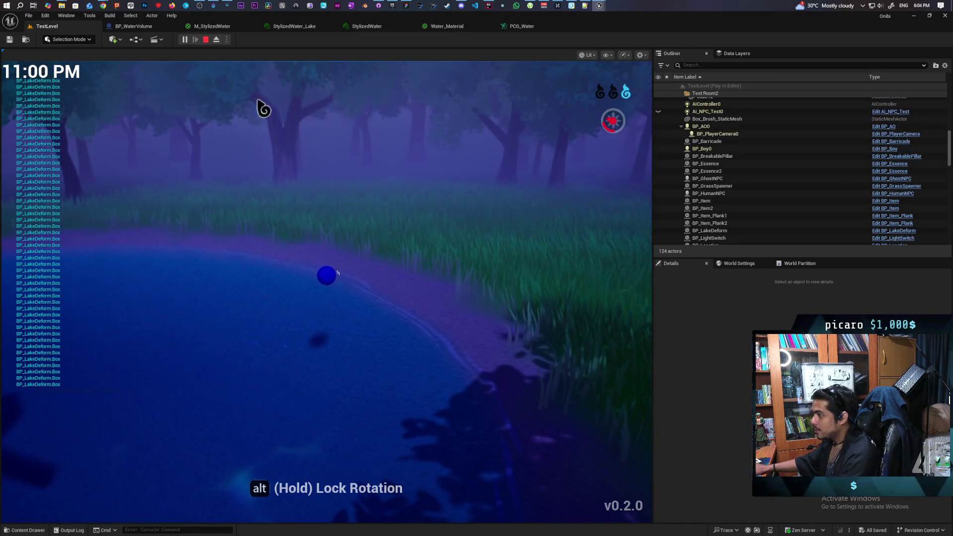
pyautogui.click(217, 40)
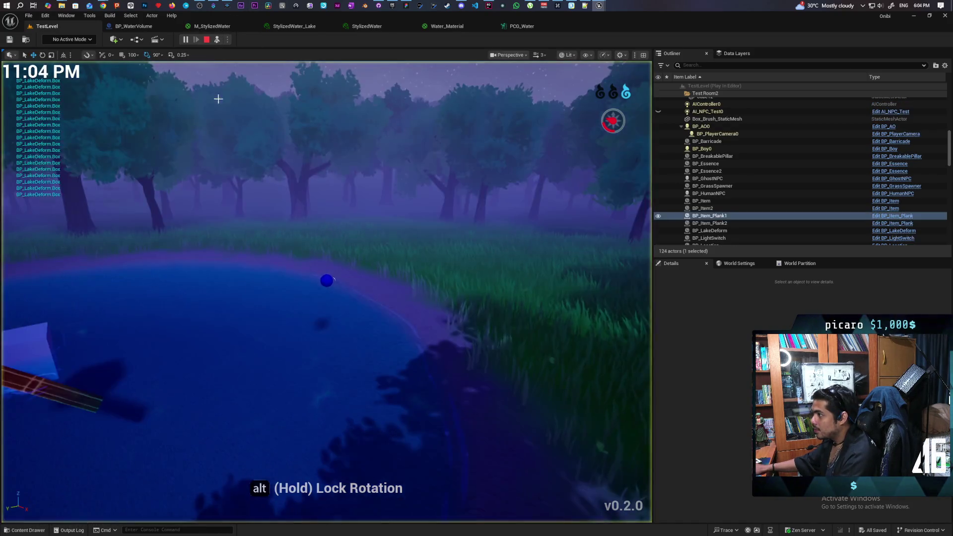
pyautogui.click(8, 380)
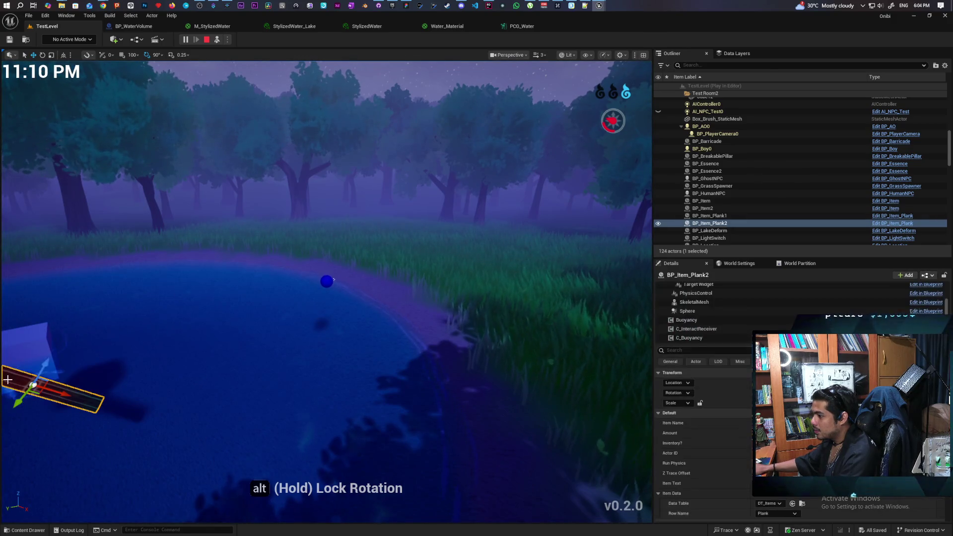
pyautogui.click(707, 339)
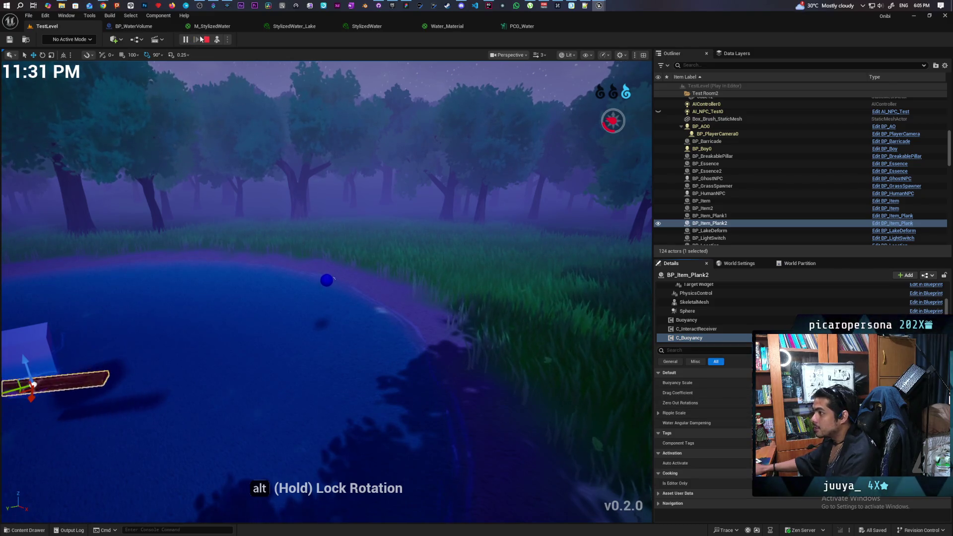
pyautogui.click(219, 41)
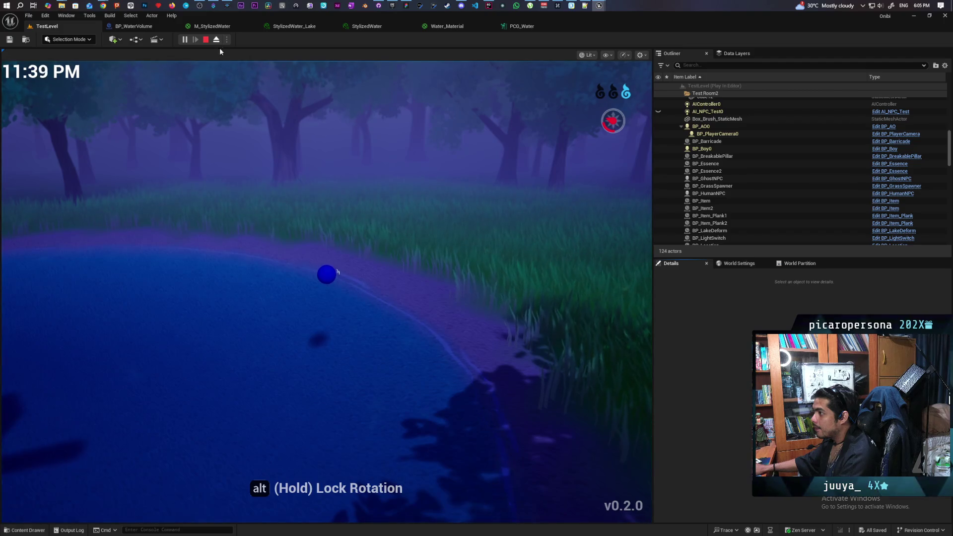
pyautogui.press('w')
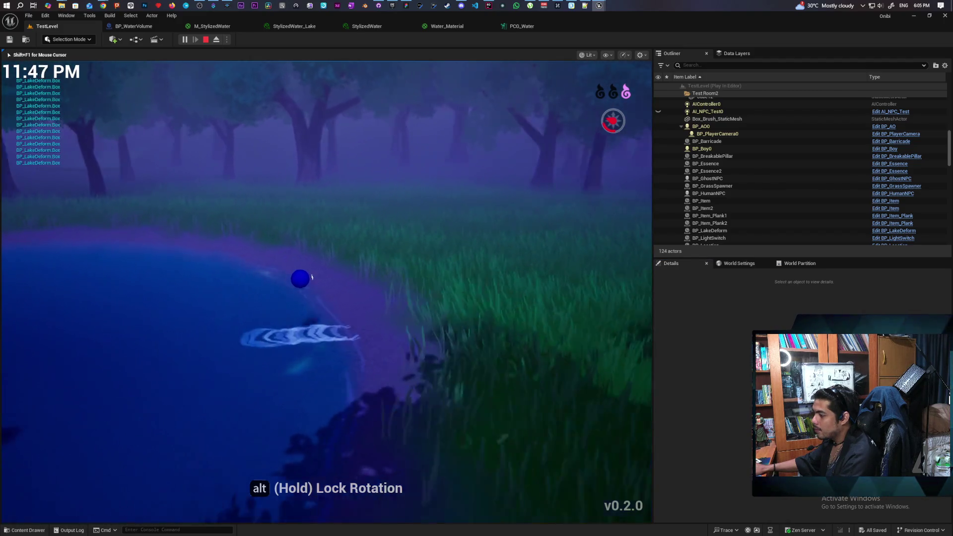
pyautogui.press('w')
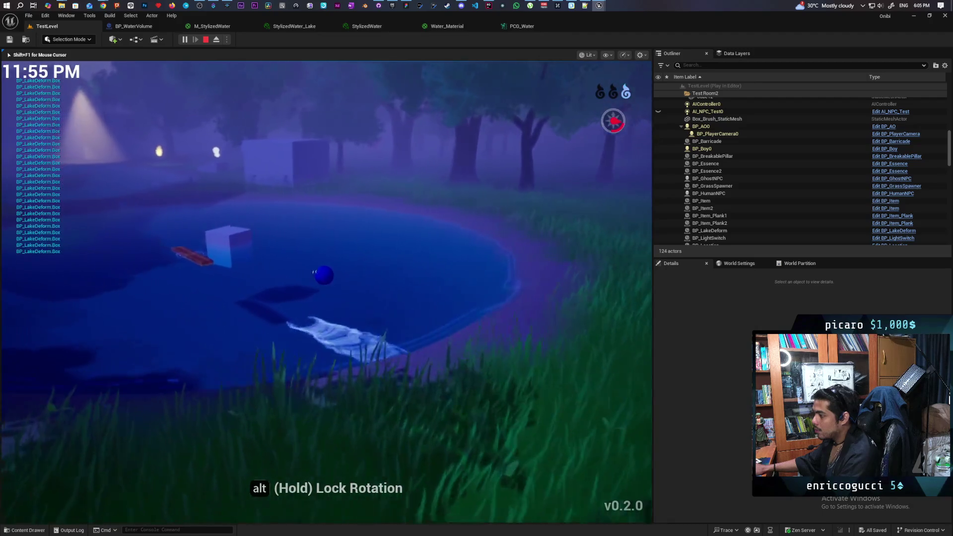
pyautogui.press('w')
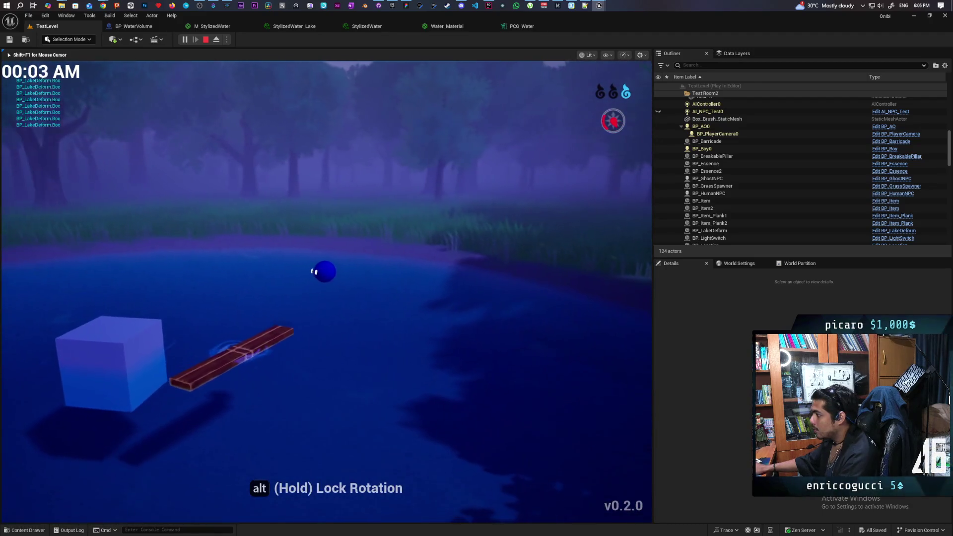
pyautogui.press('w')
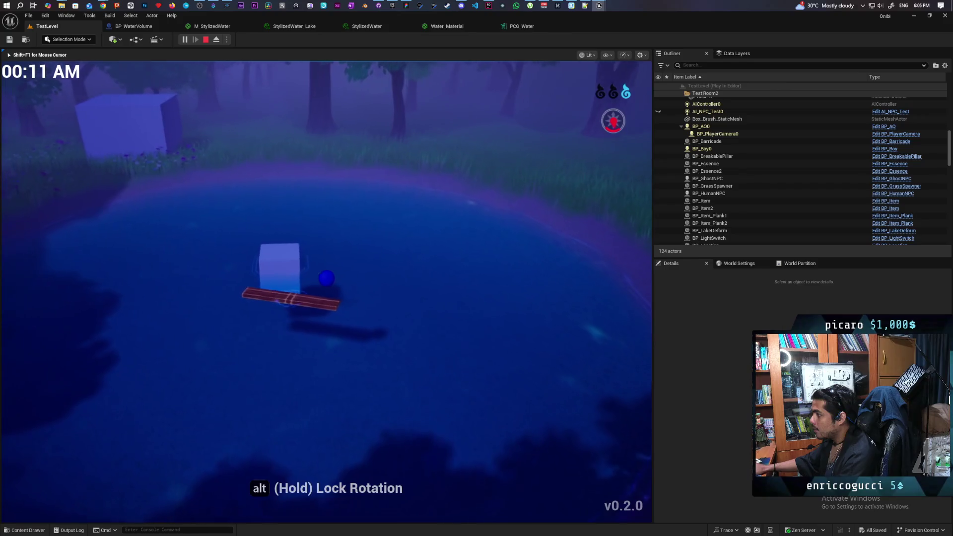
pyautogui.press('w')
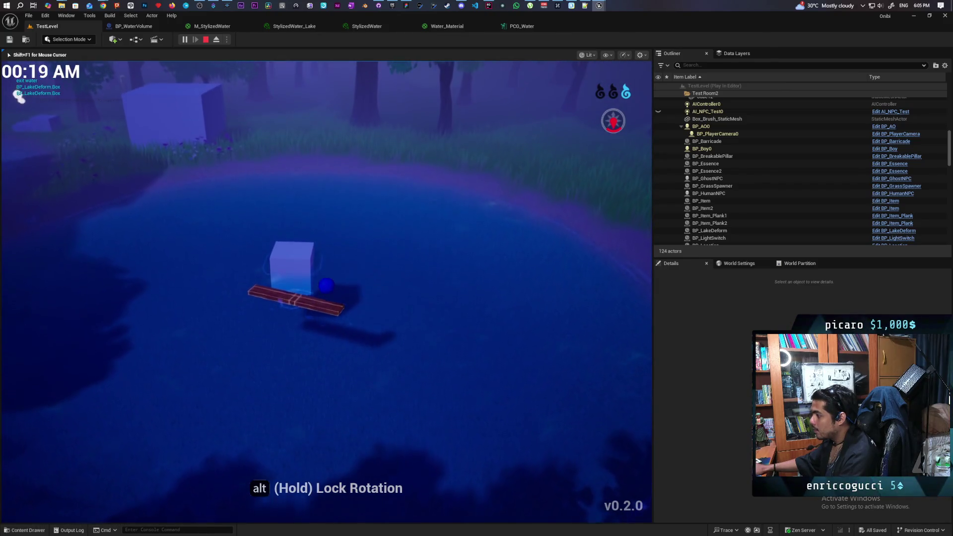
pyautogui.press('s')
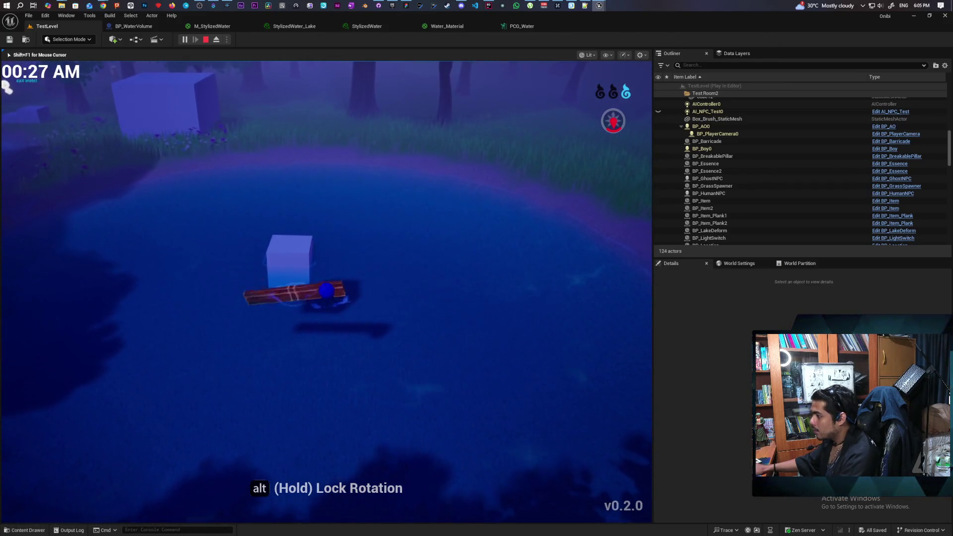
pyautogui.press('space')
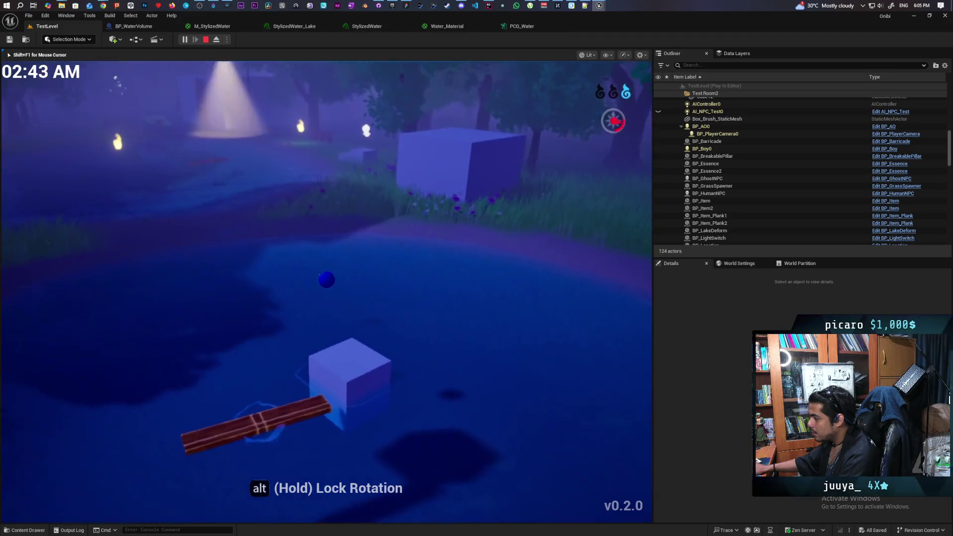
# Stop Play In Editor and fly the editor camera over the lake, past the floating cube, for a wide view
pyautogui.press('Escape')
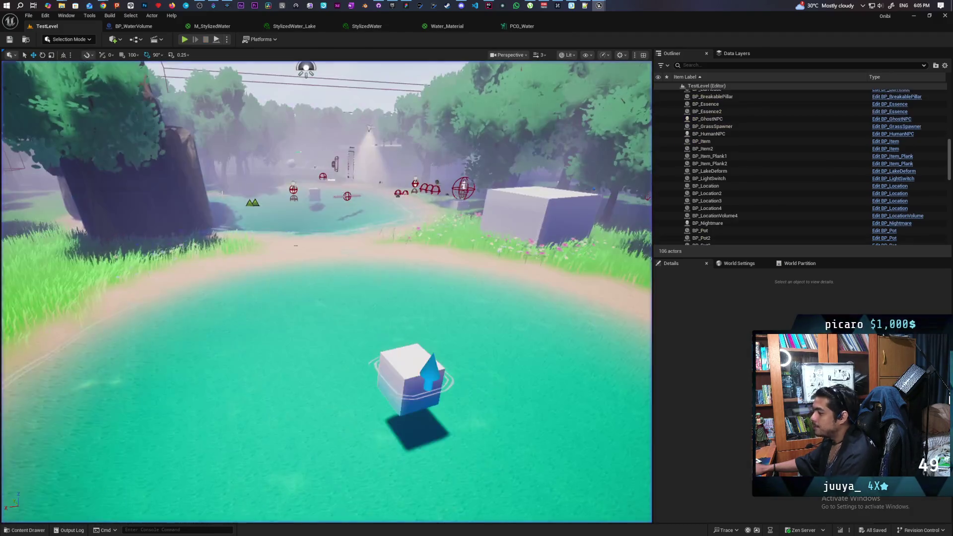
pyautogui.scroll(-5, 458, 184)
pyautogui.press('w')
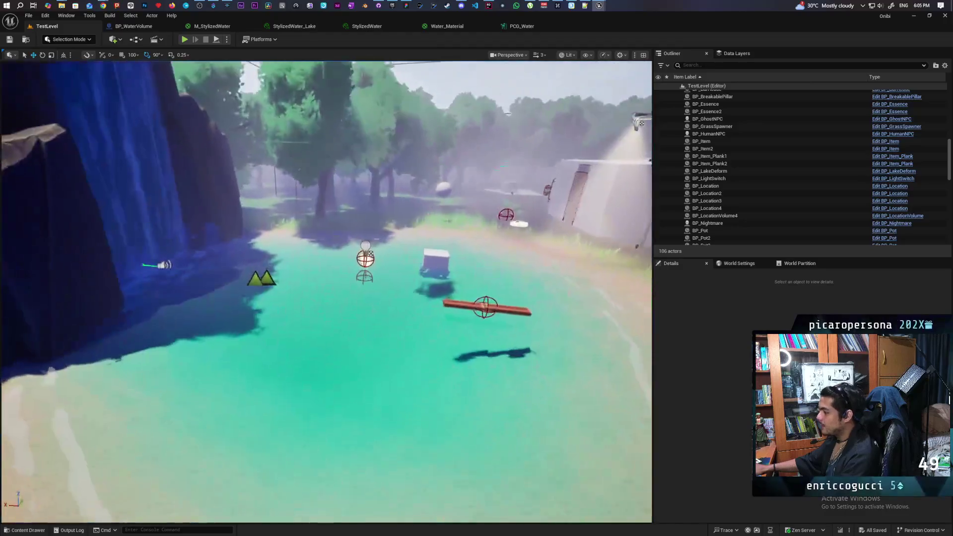
pyautogui.press('w')
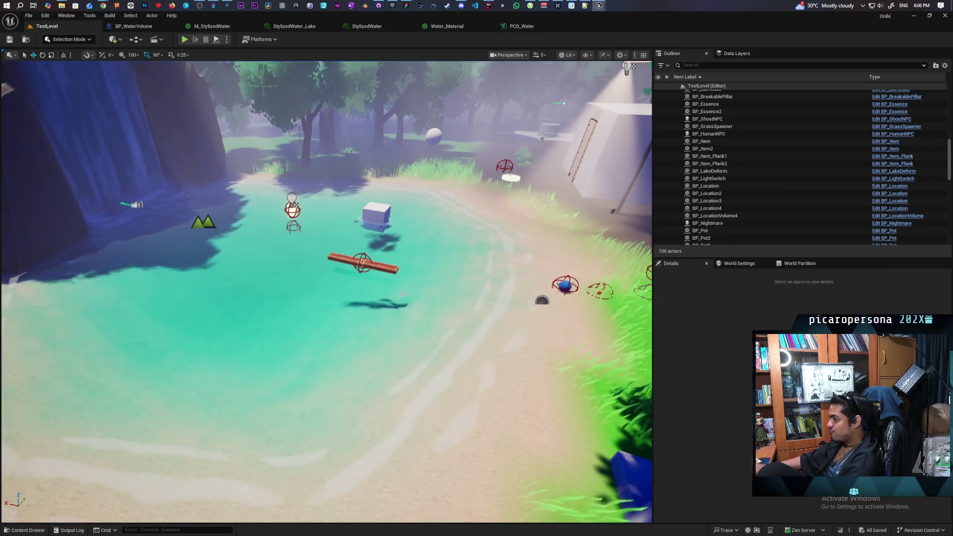
pyautogui.press('w')
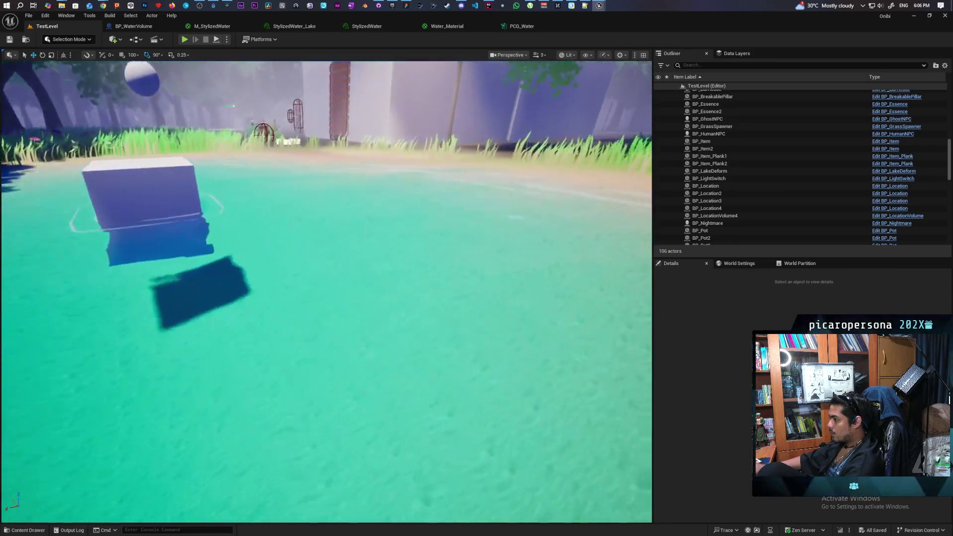
pyautogui.press('s')
pyautogui.press('d')
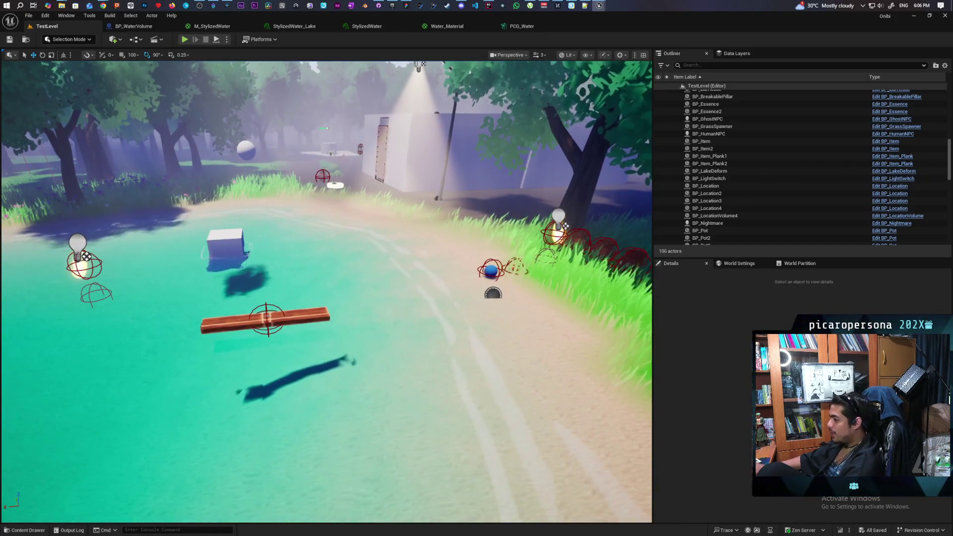
pyautogui.press('s')
pyautogui.press('s')
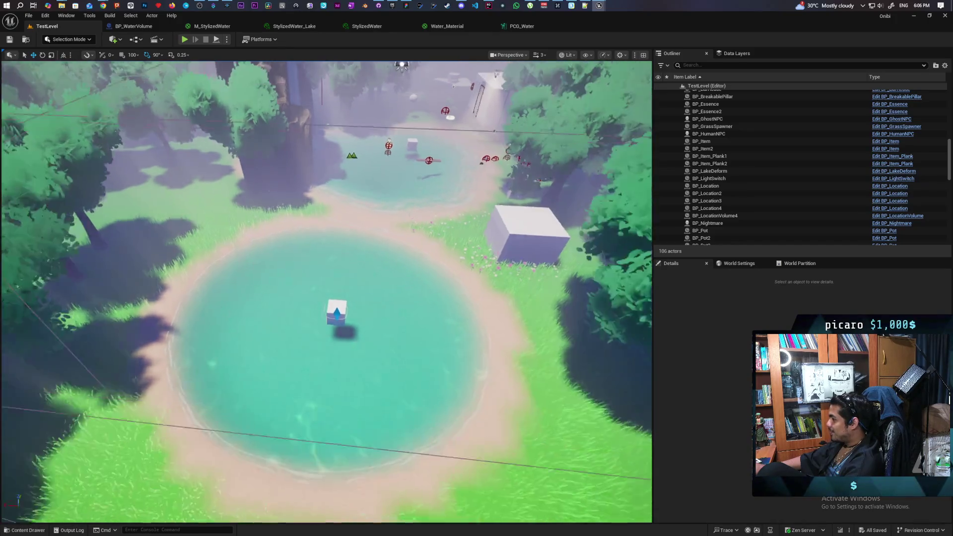
pyautogui.press('w')
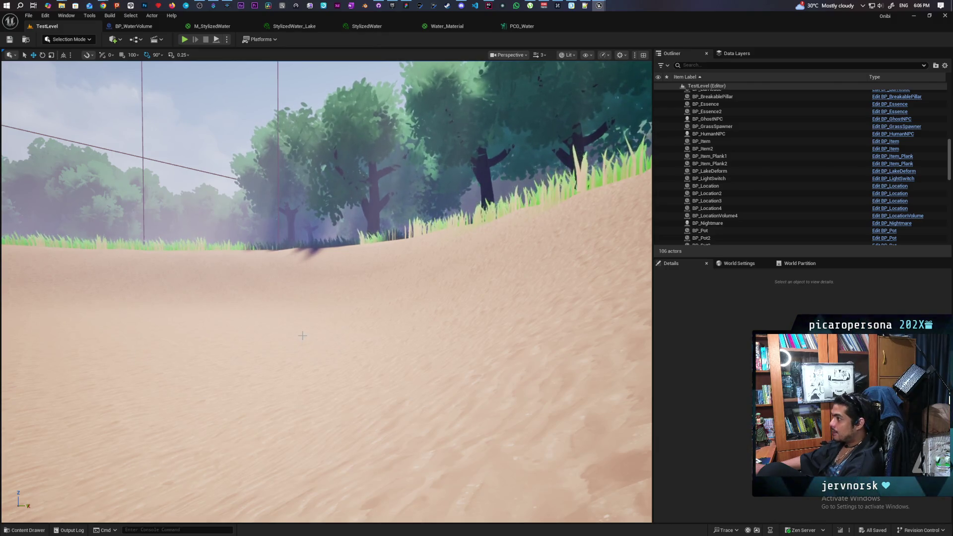
# Open OnibiCircleHeightPatch from the Content Drawer and change its default Radius from 250 to 20
pyautogui.click(26, 531)
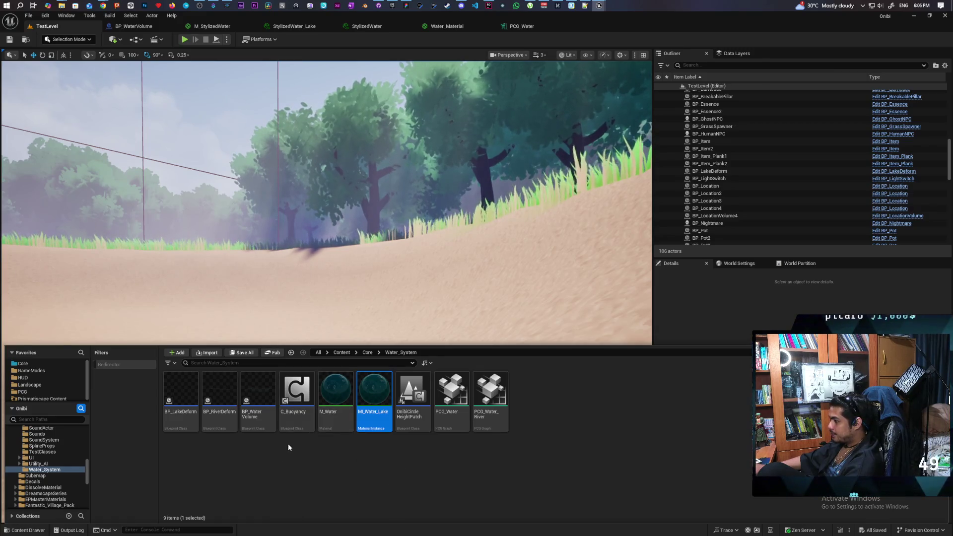
pyautogui.doubleClick(411, 397)
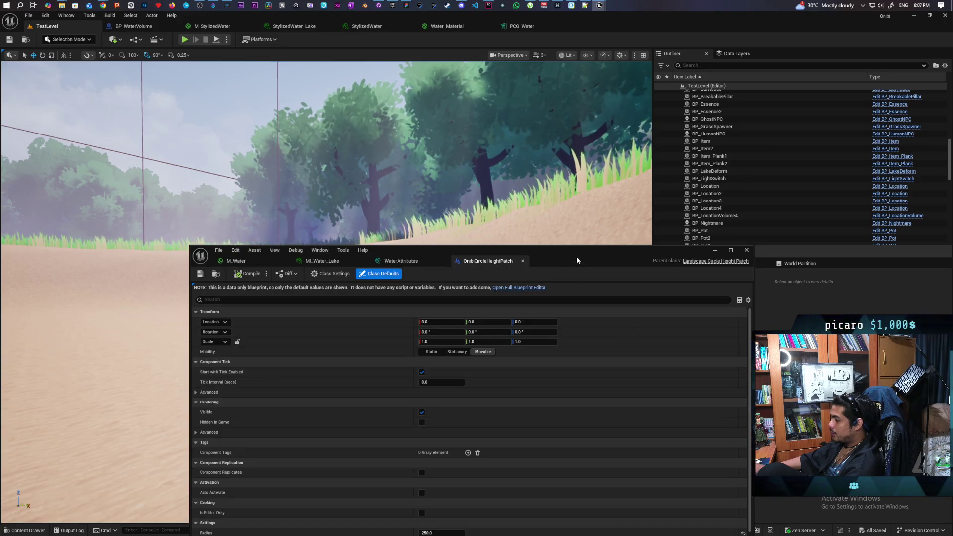
pyautogui.moveTo(576, 256)
pyautogui.mouseDown()
pyautogui.moveTo(866, 112)
pyautogui.moveTo(822, 96)
pyautogui.mouseUp()
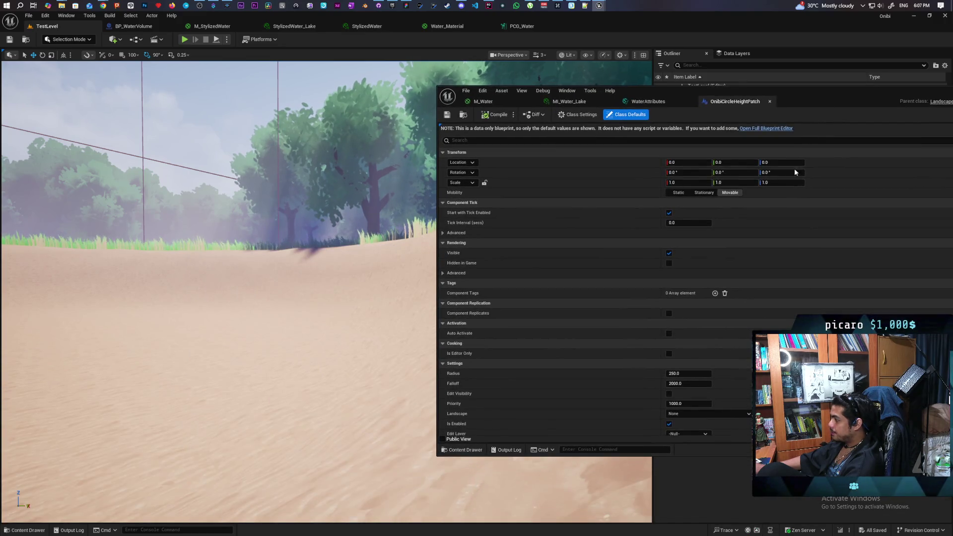
pyautogui.click(690, 373)
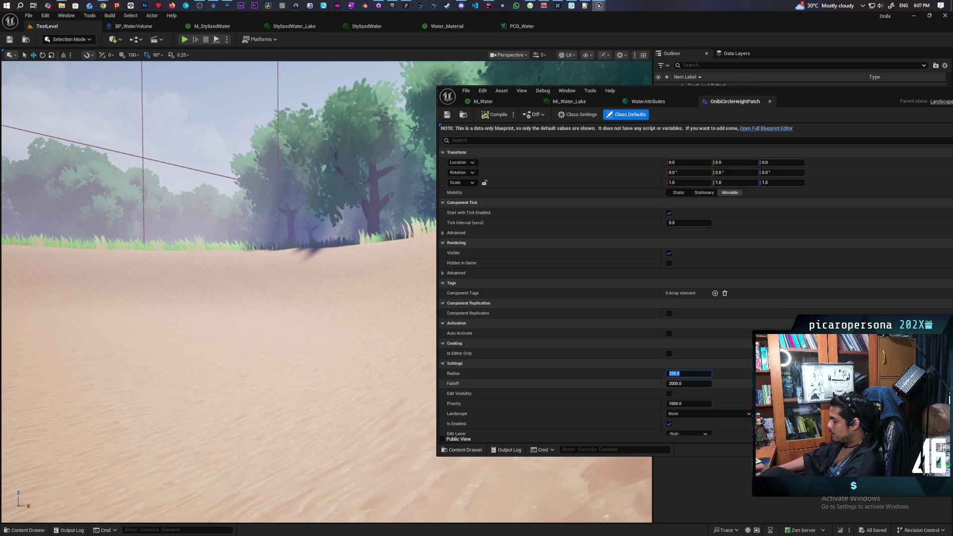
pyautogui.write('20')
pyautogui.press('Return')
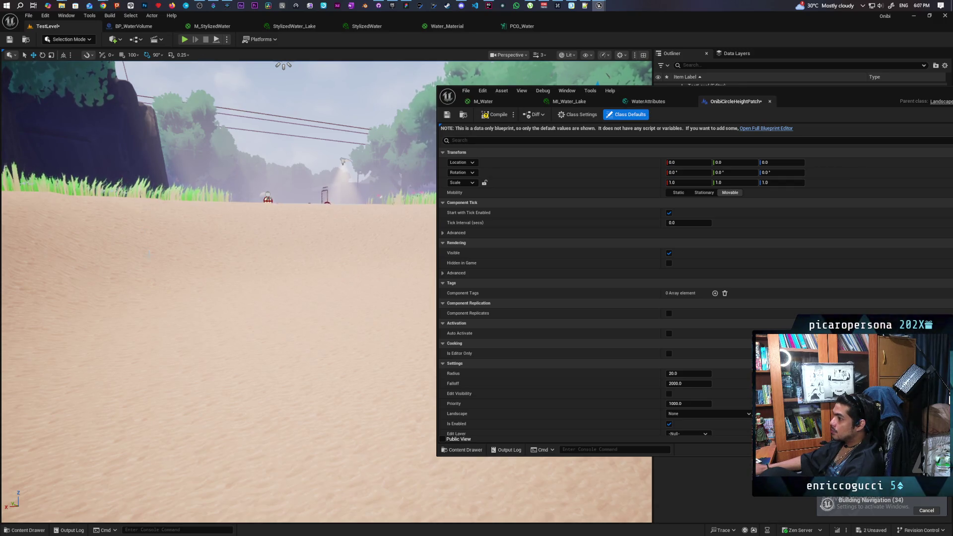
# Select the landscape and move the blueprint window down out of the way
pyautogui.click(252, 250)
pyautogui.moveTo(752, 96)
pyautogui.mouseDown()
pyautogui.moveTo(692, 239)
pyautogui.moveTo(526, 495)
pyautogui.mouseUp()
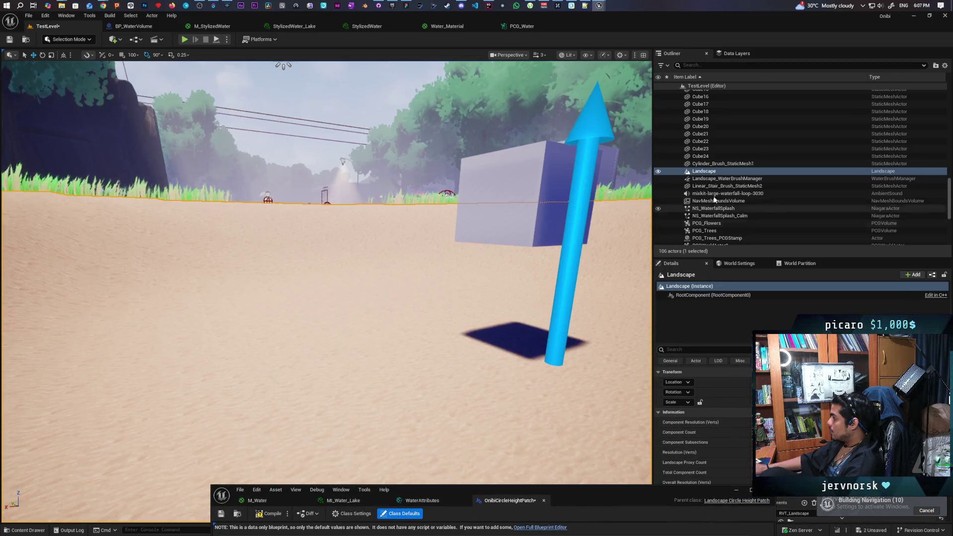
pyautogui.scroll(-5, 368, 183)
pyautogui.scroll(5, 367, 184)
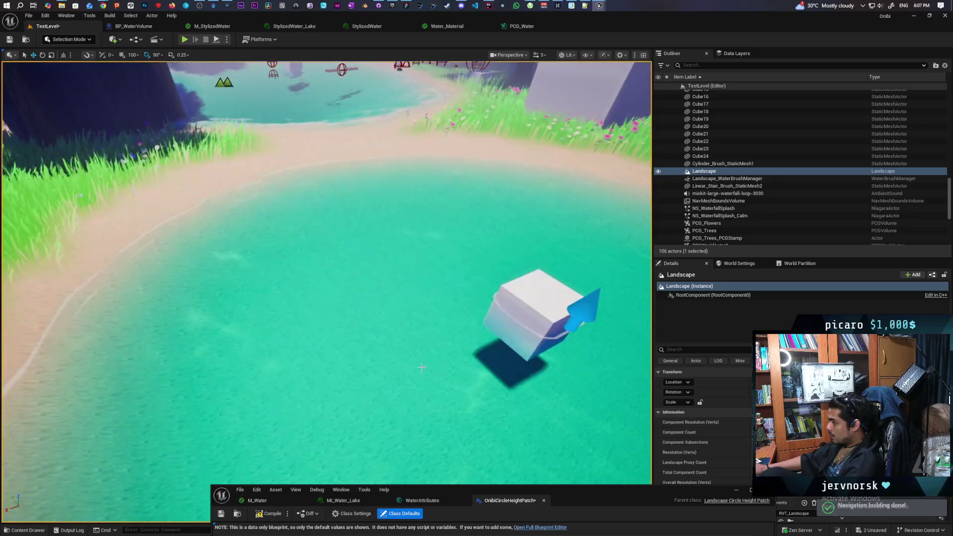
# Focus BP_LakeDeform and scroll its LandscapeCircleHeightPatch component details down to the Radius and Falloff settings
pyautogui.click(304, 127)
pyautogui.press('f')
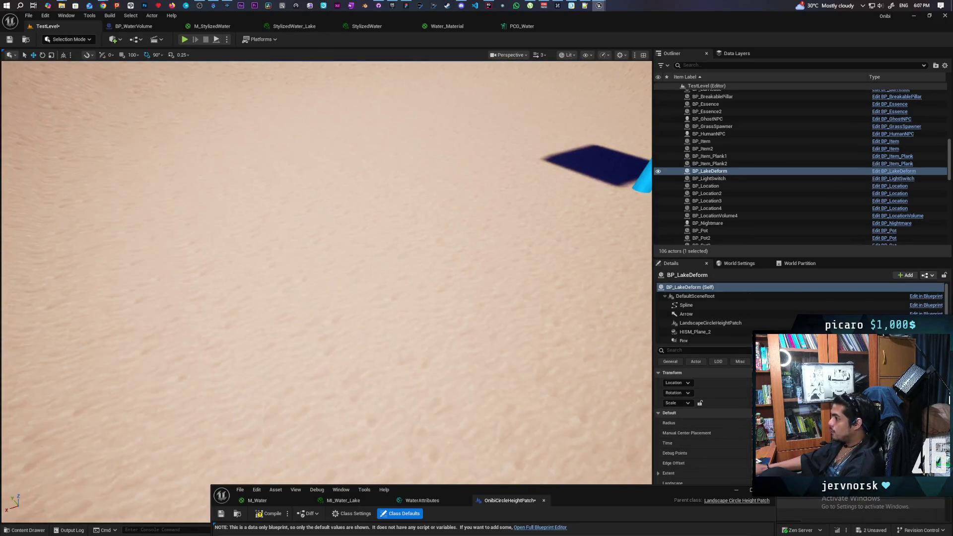
pyautogui.scroll(-5, 368, 183)
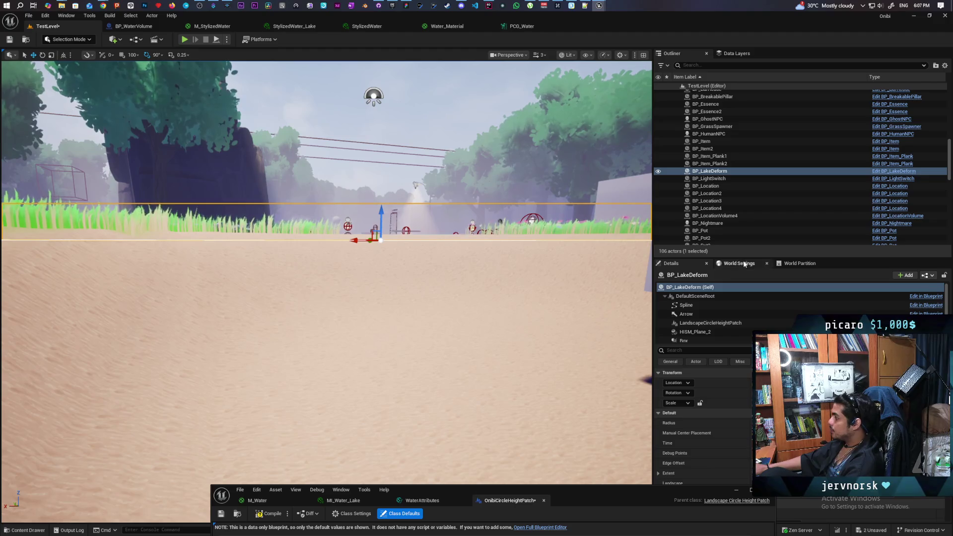
pyautogui.click(736, 323)
pyautogui.scroll(-1, 761, 313)
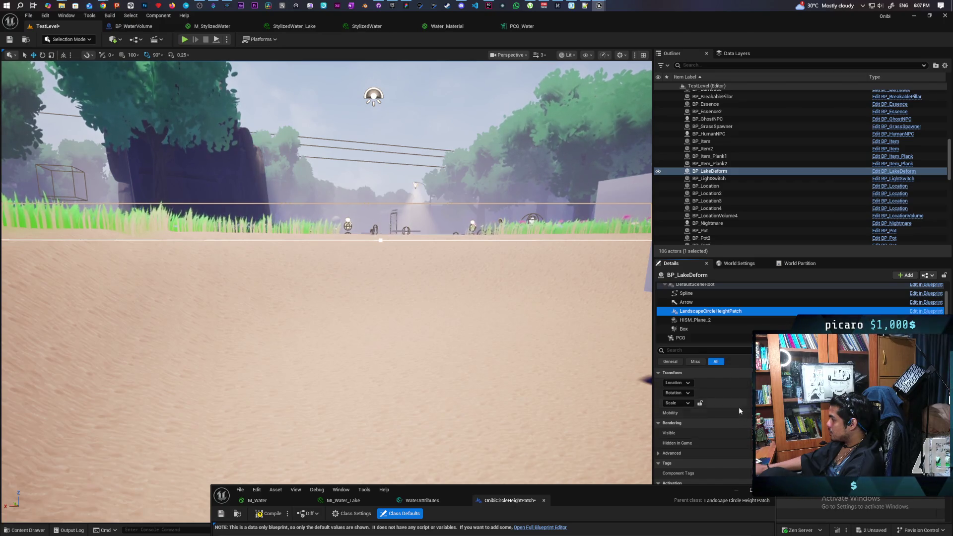
pyautogui.scroll(-3, 739, 407)
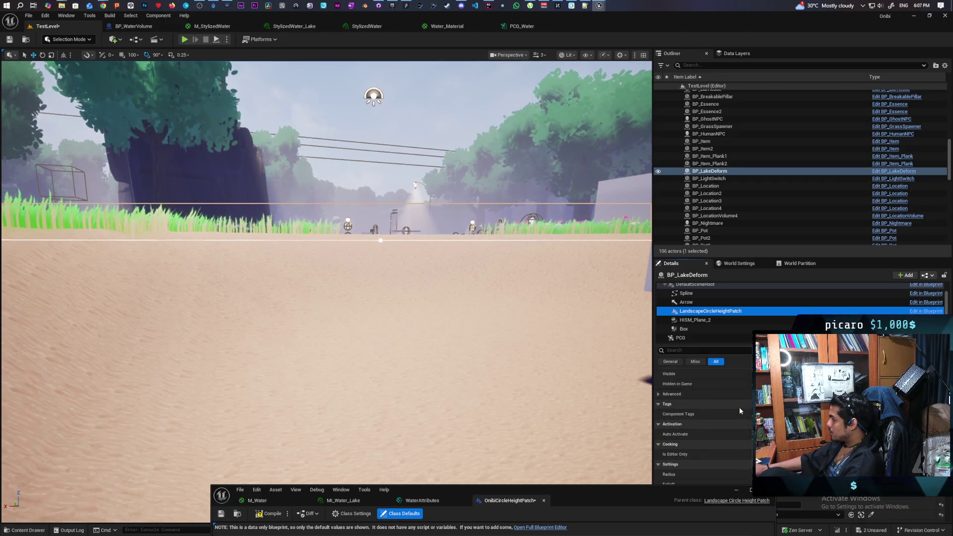
pyautogui.scroll(-2, 740, 409)
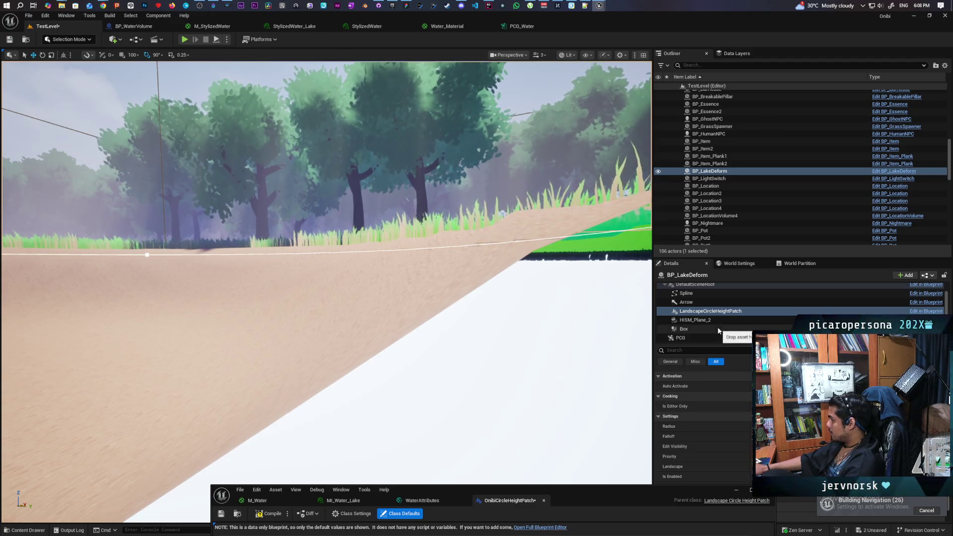
# Bring the OnibiCircleHeightPatch class defaults back up, look around the lake and forest, then lower the window again
pyautogui.moveTo(582, 502)
pyautogui.mouseDown()
pyautogui.moveTo(682, 256)
pyautogui.moveTo(457, 470)
pyautogui.moveTo(475, 460)
pyautogui.moveTo(588, 236)
pyautogui.moveTo(615, 153)
pyautogui.moveTo(560, 222)
pyautogui.moveTo(469, 440)
pyautogui.moveTo(469, 469)
pyautogui.moveTo(549, 343)
pyautogui.moveTo(659, 124)
pyautogui.mouseUp()
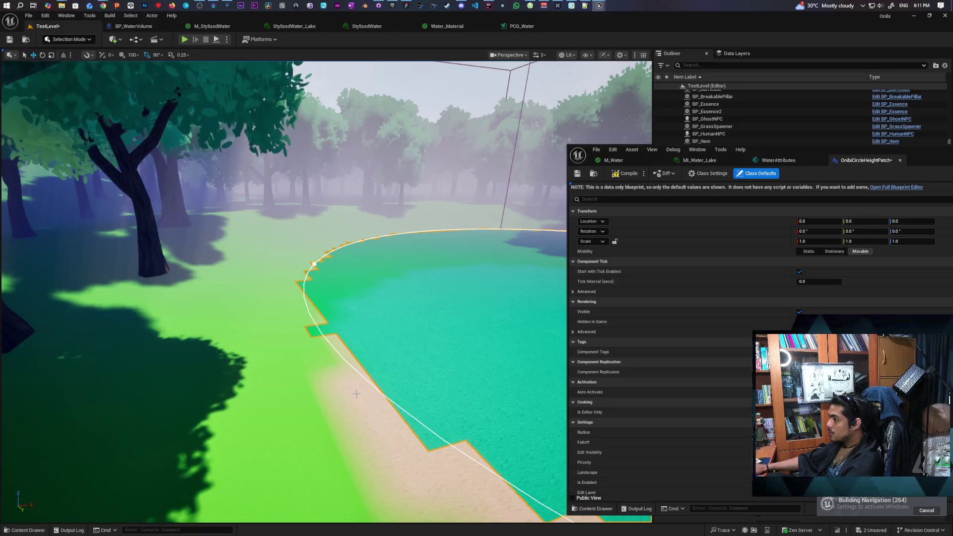
pyautogui.moveTo(356, 393)
pyautogui.mouseDown()
pyautogui.moveTo(337, 367)
pyautogui.moveTo(367, 382)
pyautogui.moveTo(333, 362)
pyautogui.moveTo(342, 367)
pyautogui.moveTo(342, 332)
pyautogui.moveTo(345, 342)
pyautogui.moveTo(331, 351)
pyautogui.mouseUp()
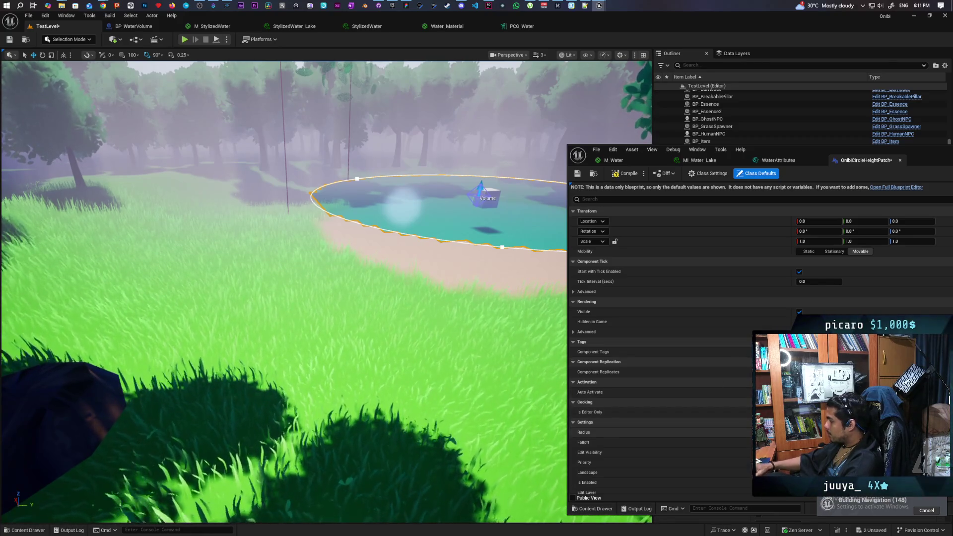
pyautogui.moveTo(331, 351)
pyautogui.mouseDown()
pyautogui.moveTo(285, 333)
pyautogui.moveTo(305, 335)
pyautogui.mouseUp()
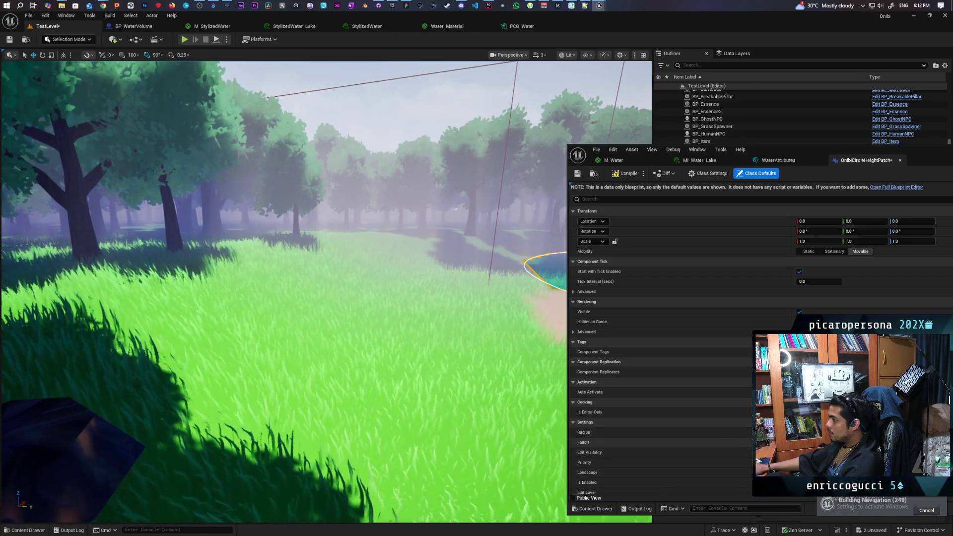
pyautogui.moveTo(305, 334)
pyautogui.mouseDown()
pyautogui.moveTo(343, 343)
pyautogui.moveTo(348, 365)
pyautogui.moveTo(347, 355)
pyautogui.moveTo(364, 350)
pyautogui.mouseUp()
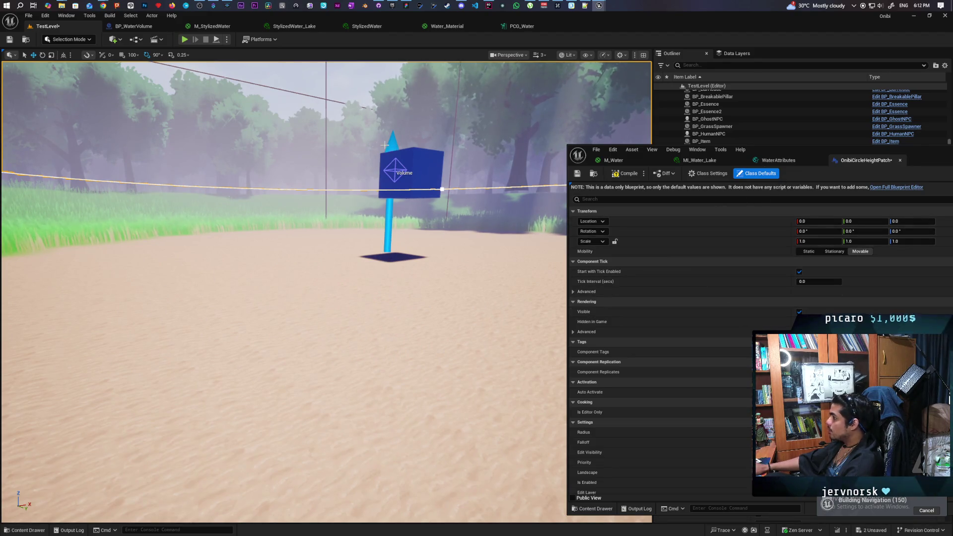
pyautogui.moveTo(856, 147)
pyautogui.mouseDown()
pyautogui.moveTo(672, 386)
pyautogui.moveTo(442, 467)
pyautogui.mouseUp()
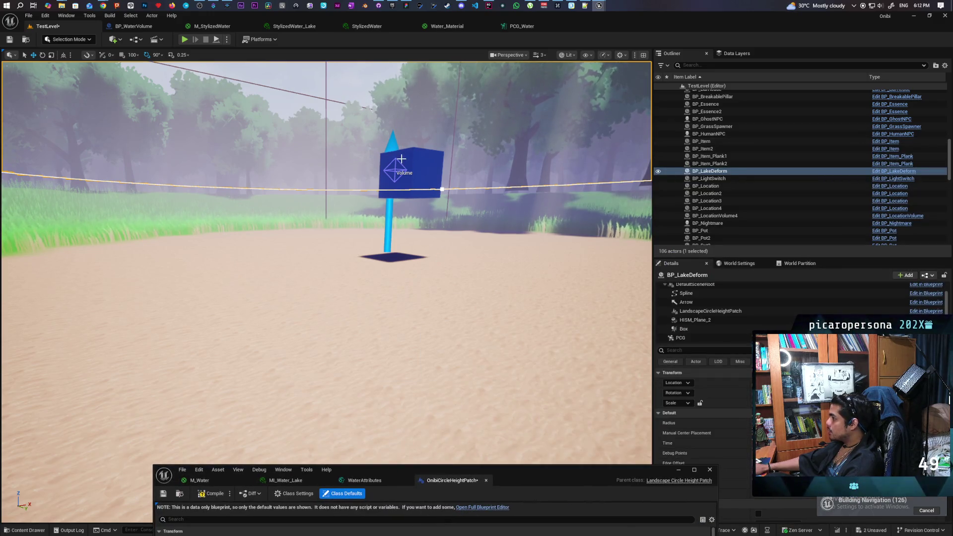
# Select BP_LakeDeform and scroll through its LandscapeCircleHeightPatch component properties
pyautogui.click(391, 147)
pyautogui.click(392, 147)
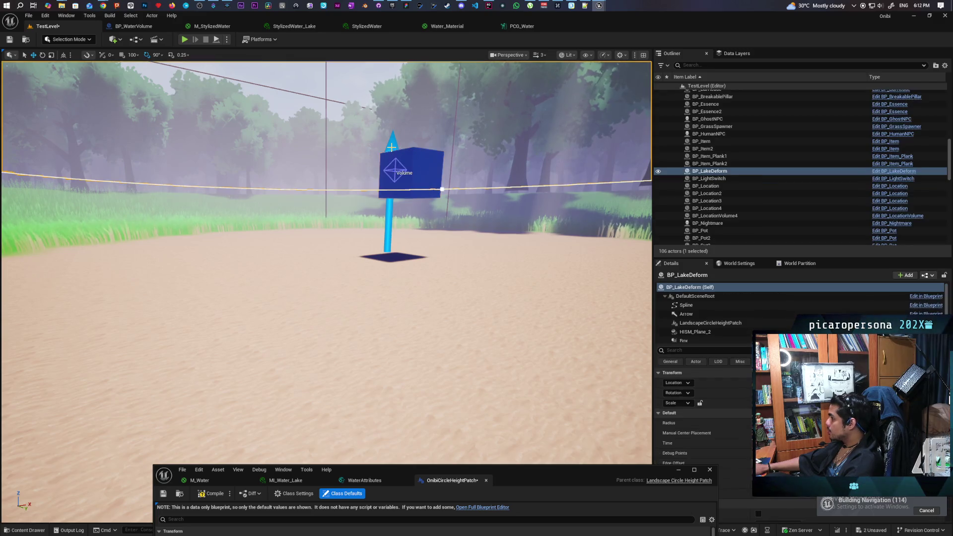
pyautogui.click(697, 331)
pyautogui.click(697, 324)
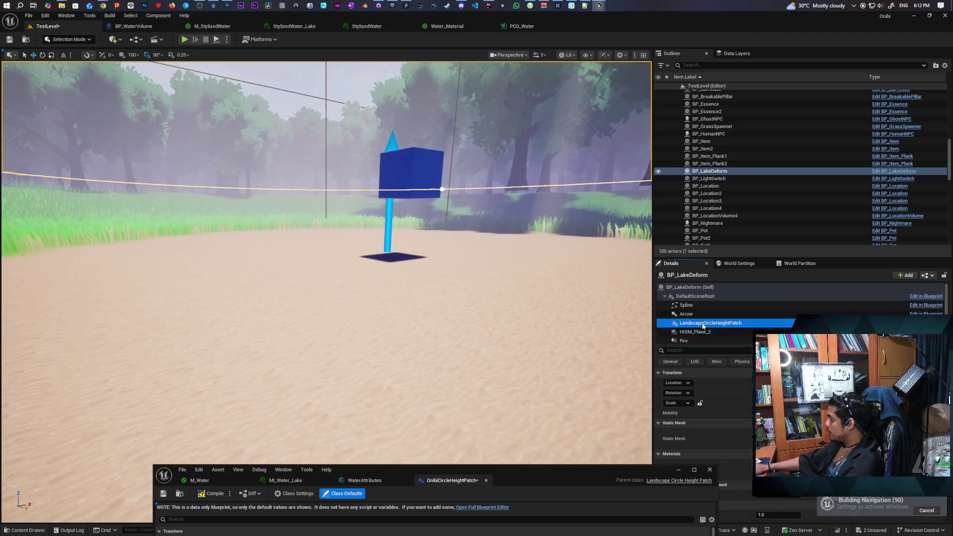
pyautogui.scroll(-2, 740, 445)
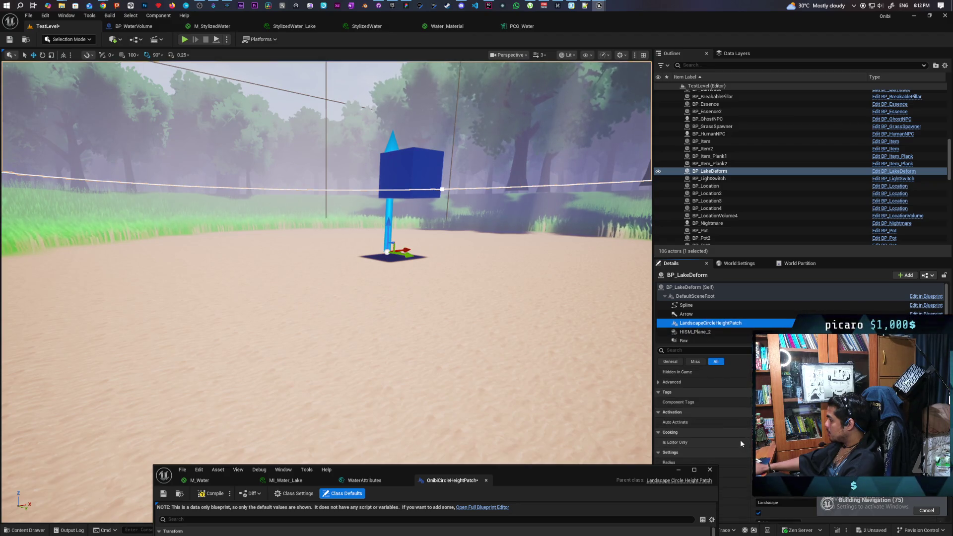
pyautogui.scroll(-3, 740, 439)
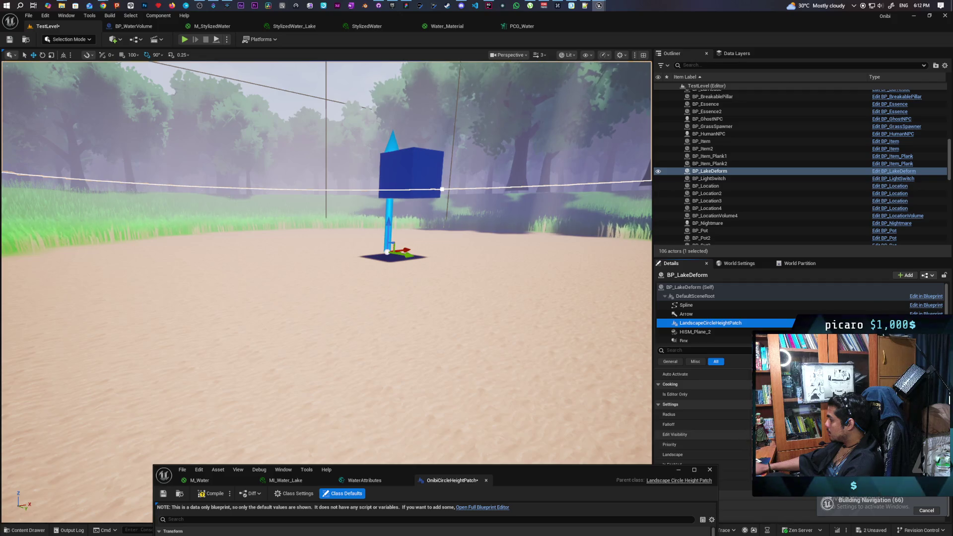
pyautogui.scroll(-1, 725, 439)
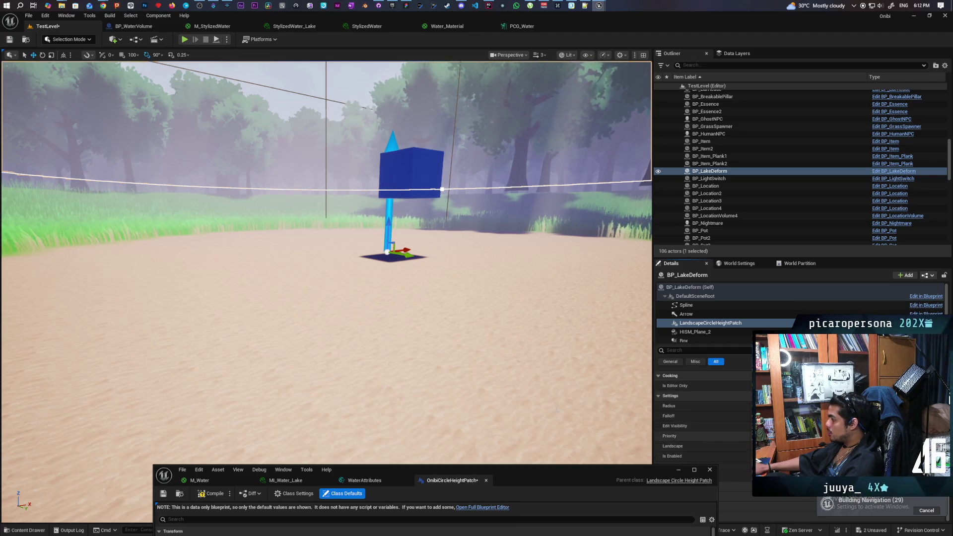
# Frame the lake actor from above, show BP_LakeDeform's own settings, and enable Debug Points
pyautogui.moveTo(327, 198)
pyautogui.mouseDown()
pyautogui.moveTo(328, 238)
pyautogui.moveTo(328, 213)
pyautogui.mouseUp()
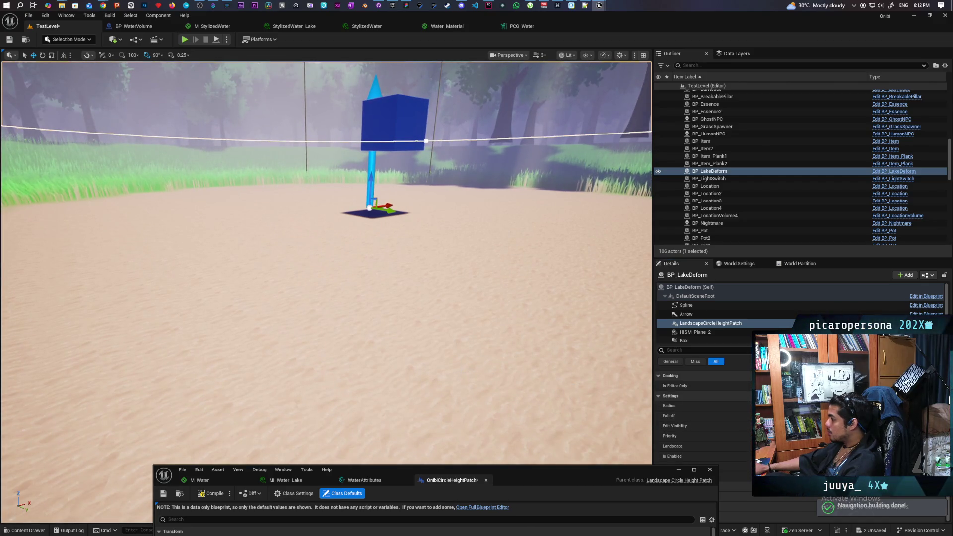
pyautogui.press('f')
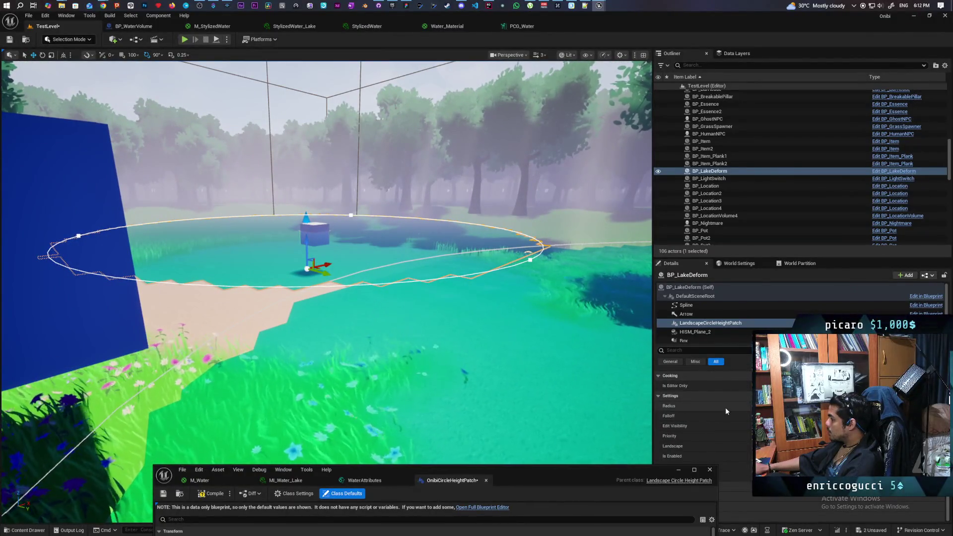
pyautogui.scroll(5, 725, 407)
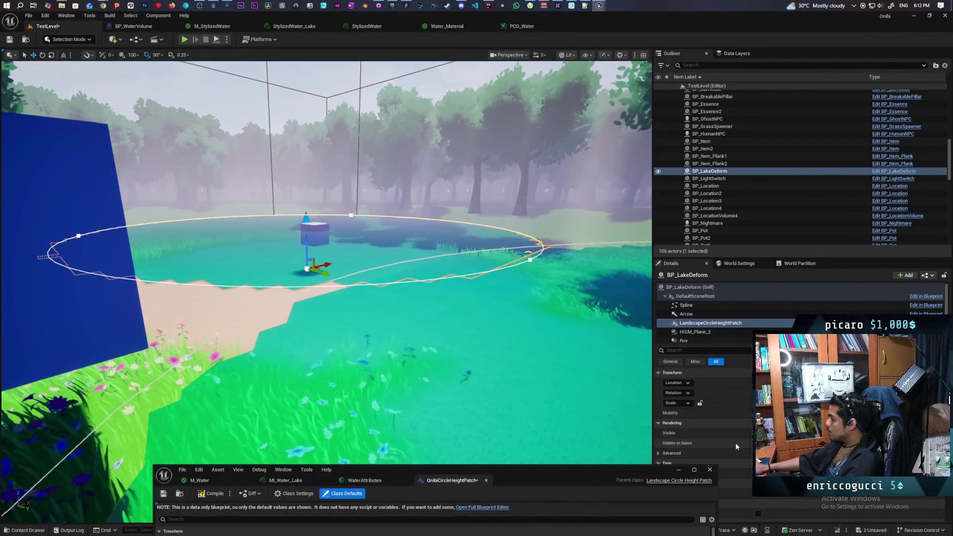
pyautogui.click(690, 286)
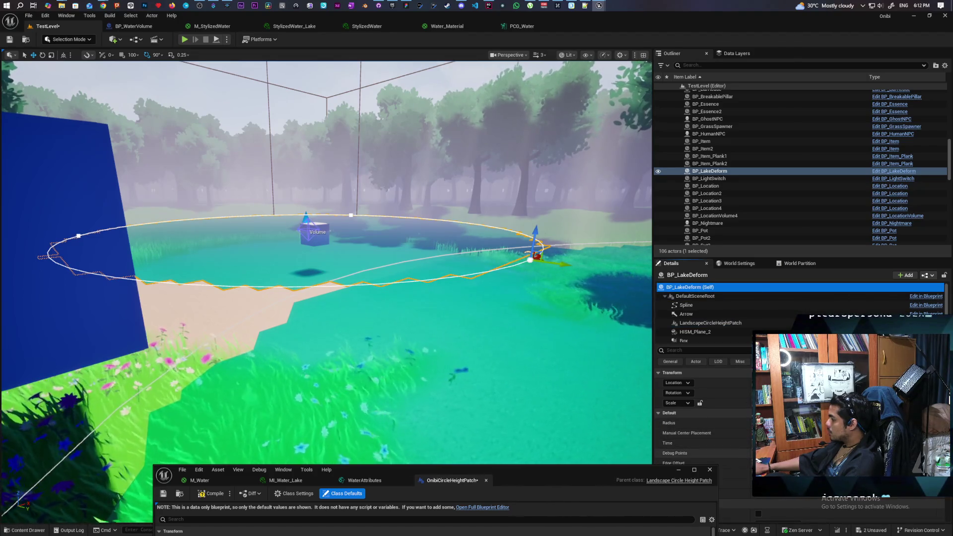
pyautogui.click(764, 452)
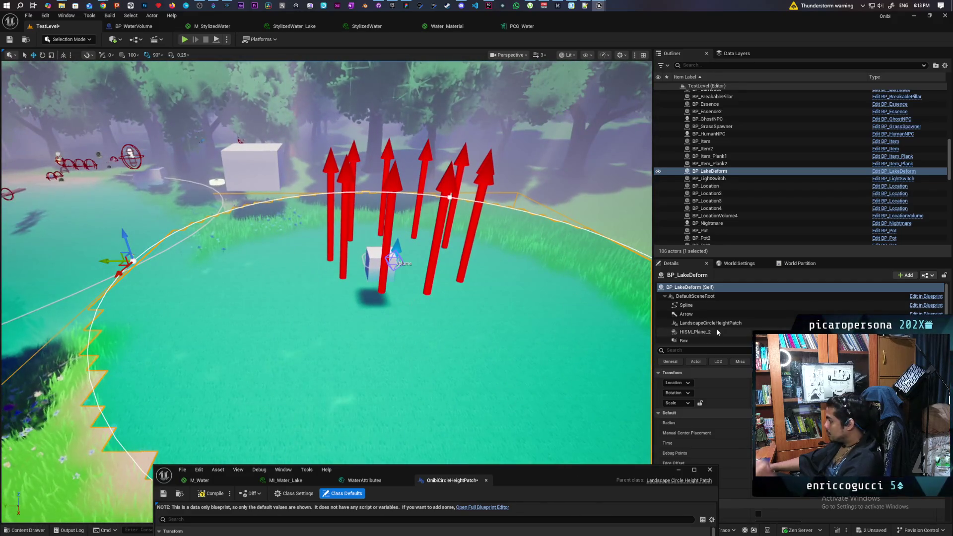
# Bring up BP_LakeDeform's Construction Script, where spline length feeds a For Loop, over the viewport
pyautogui.scroll(-2, 700, 423)
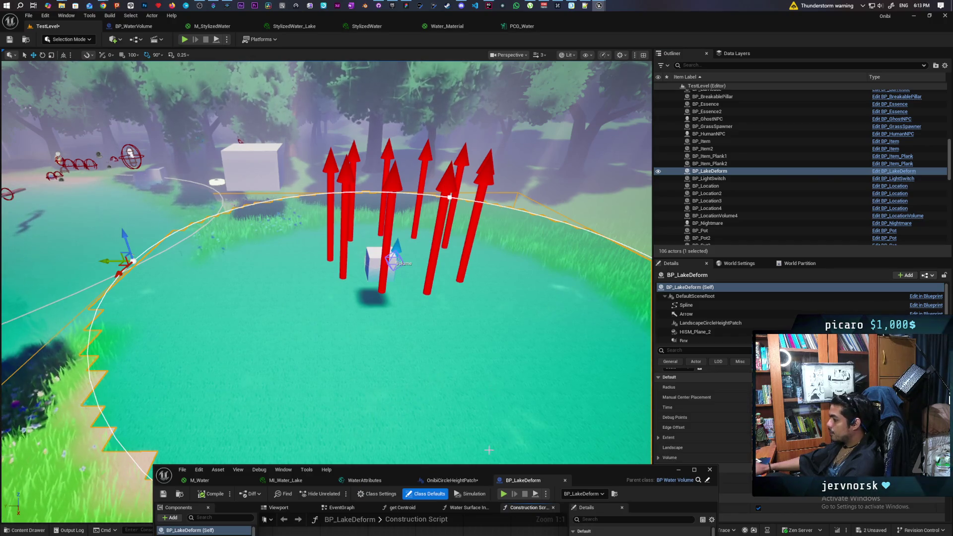
pyautogui.moveTo(486, 469)
pyautogui.mouseDown()
pyautogui.moveTo(503, 238)
pyautogui.moveTo(528, 188)
pyautogui.mouseUp()
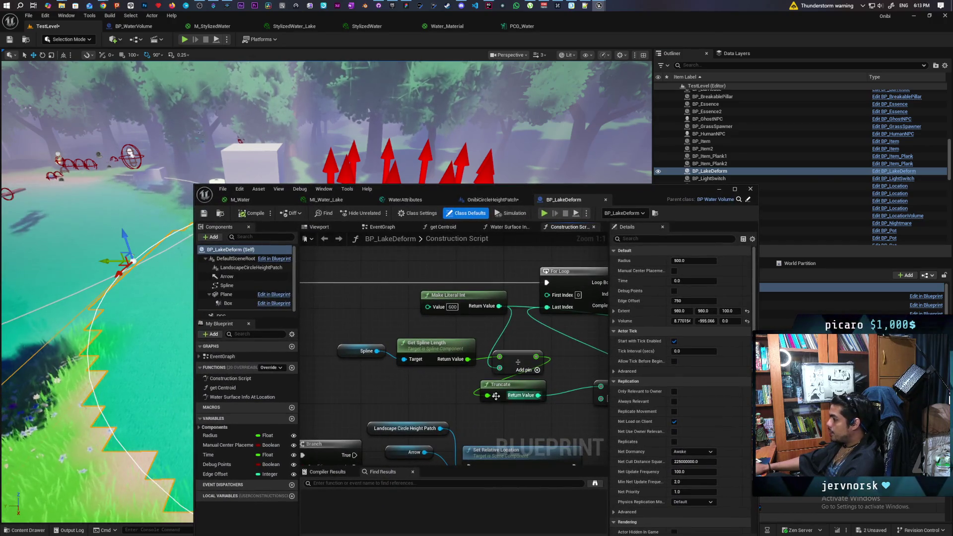
# Promote the Make Literal Int value to a variable named Distance Between Points
pyautogui.scroll(-1, 428, 385)
pyautogui.moveTo(428, 386)
pyautogui.mouseDown()
pyautogui.moveTo(301, 388)
pyautogui.moveTo(436, 404)
pyautogui.mouseUp()
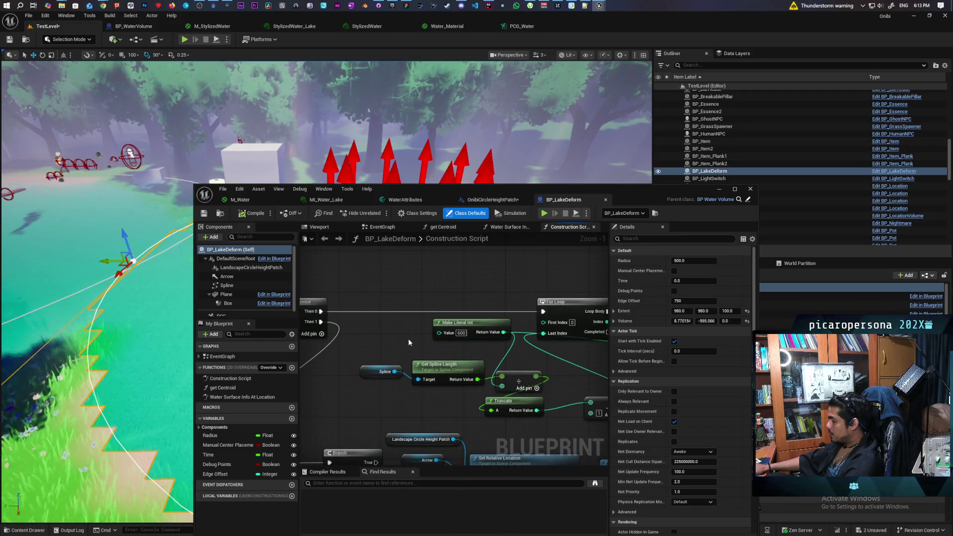
pyautogui.scroll(1, 411, 336)
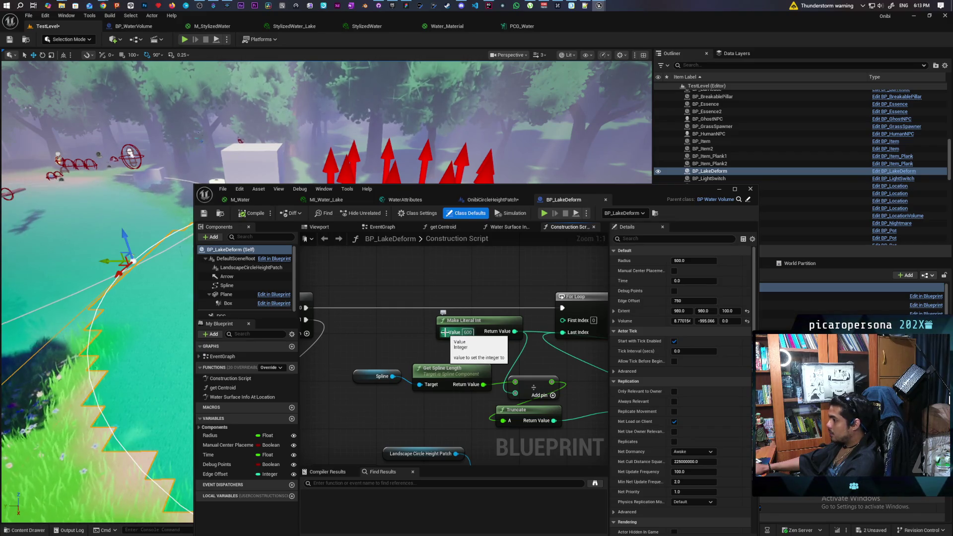
pyautogui.moveTo(443, 332); pyautogui.dragTo(395, 330)
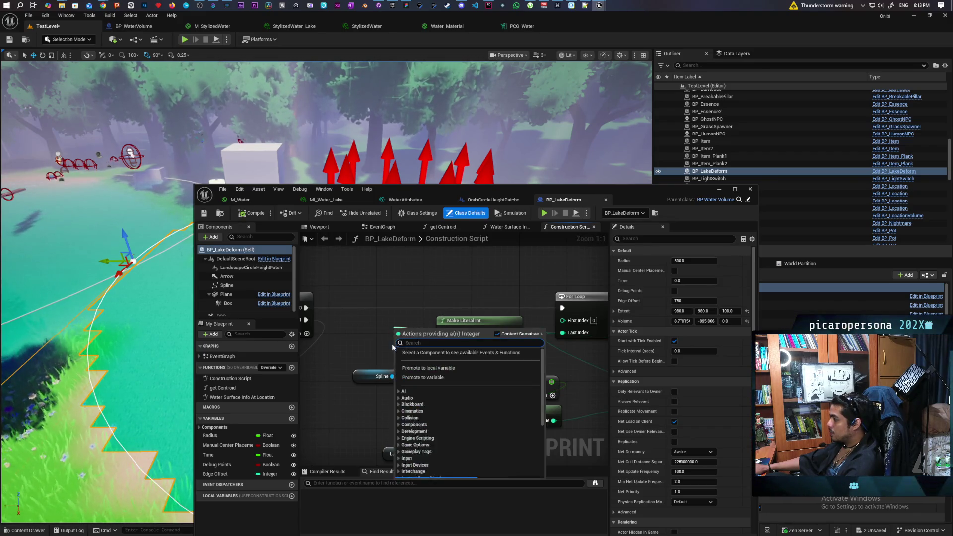
pyautogui.click(434, 376)
pyautogui.write('Dist')
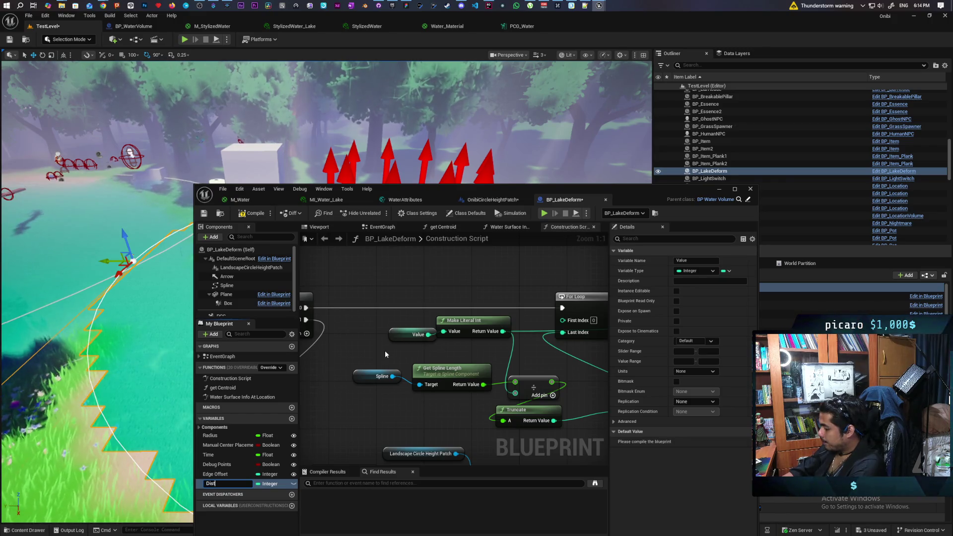
pyautogui.write('ance')
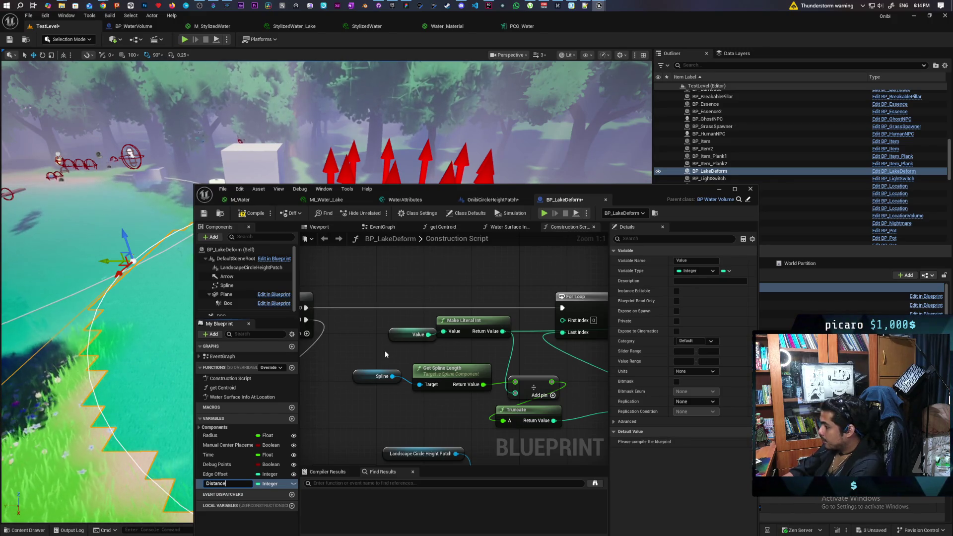
pyautogui.write(' B')
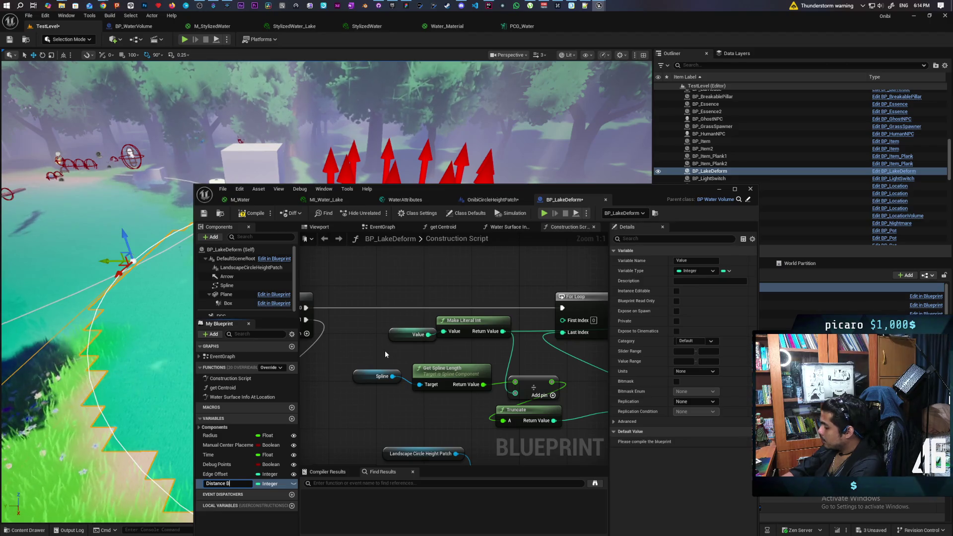
pyautogui.write('etween Pints')
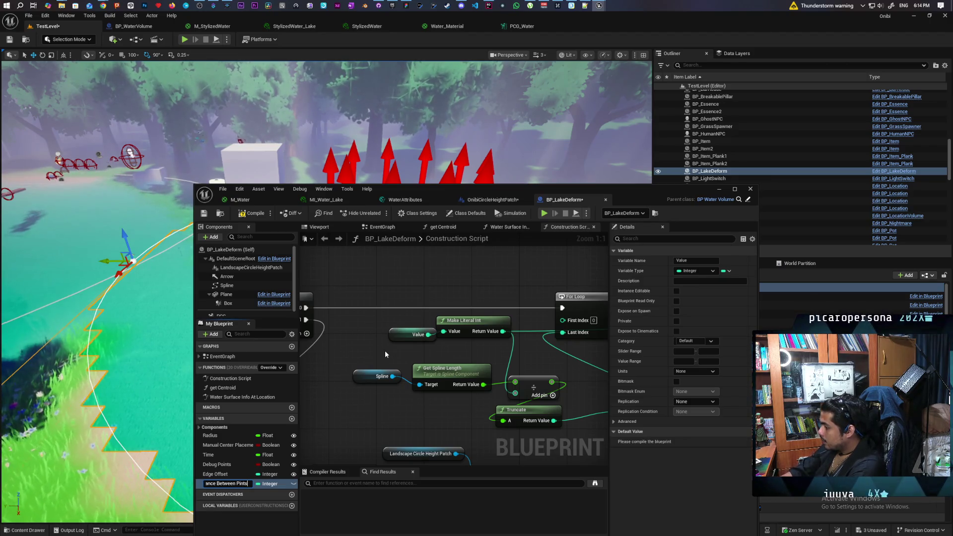
pyautogui.press('BackSpace')
pyautogui.press('BackSpace')
pyautogui.press('BackSpace')
pyautogui.write('oin')
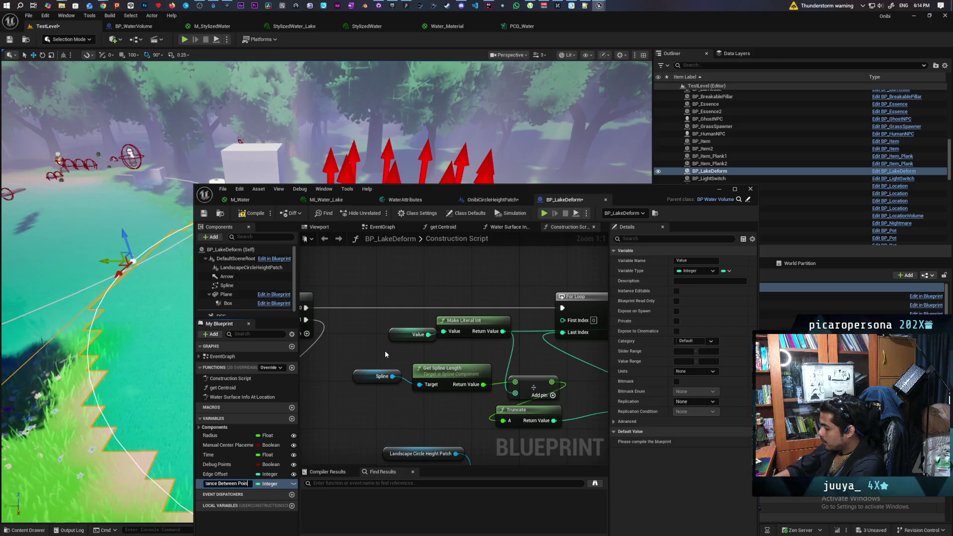
# Make Distance Between Points instance editable and compile the Blueprint
pyautogui.click(293, 484)
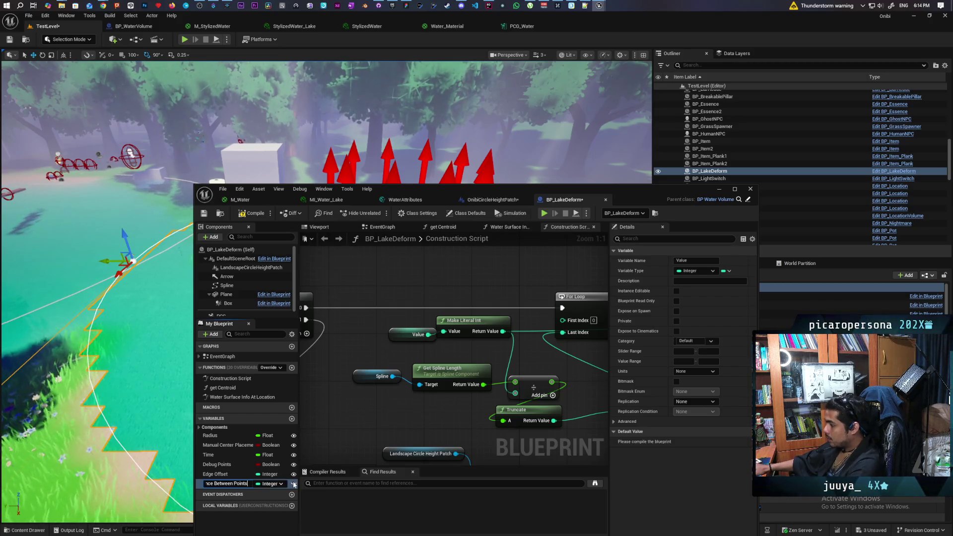
pyautogui.click(240, 214)
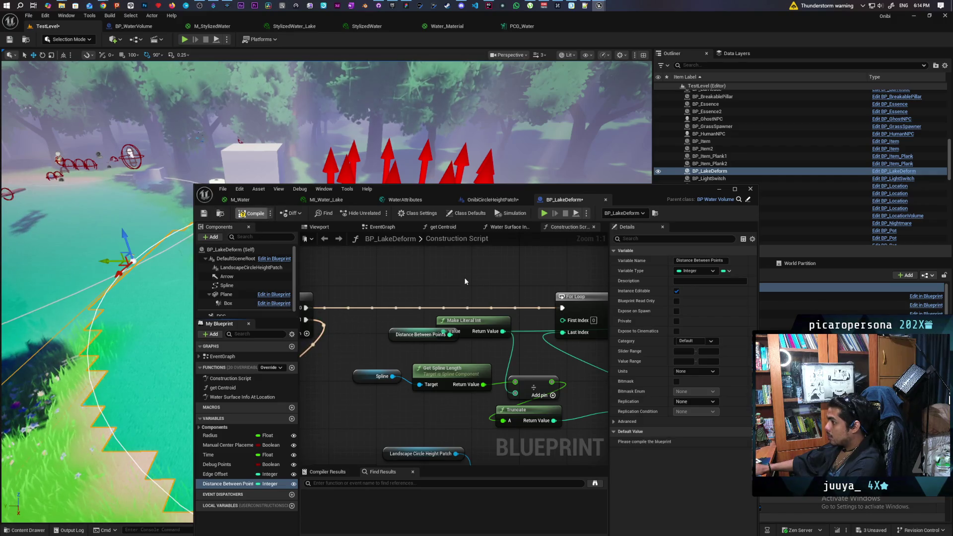
pyautogui.click(720, 190)
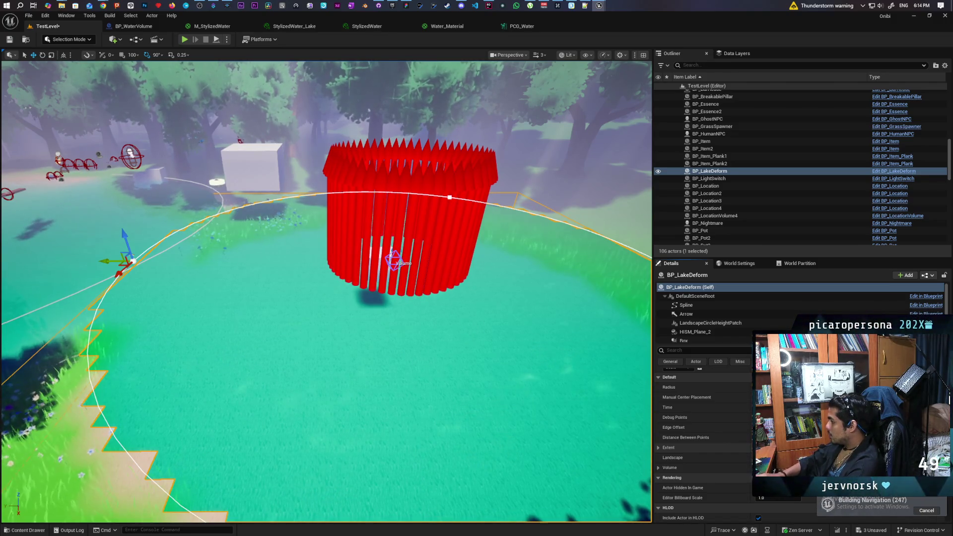
# Increase Distance Between Points in Details, then frame the lake actor to inspect the sandy patch
pyautogui.moveTo(327, 293); pyautogui.dragTo(327, 278)
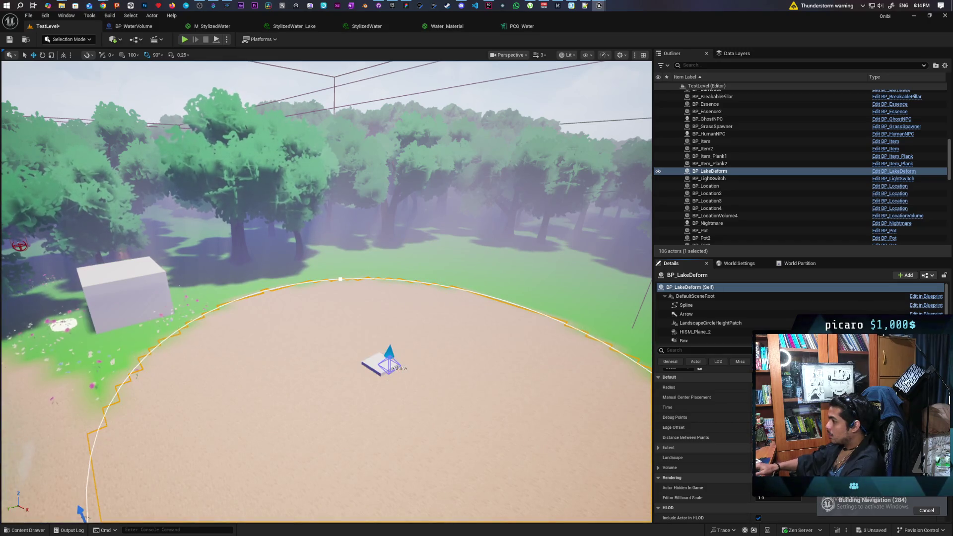
pyautogui.scroll(-10, 326, 292)
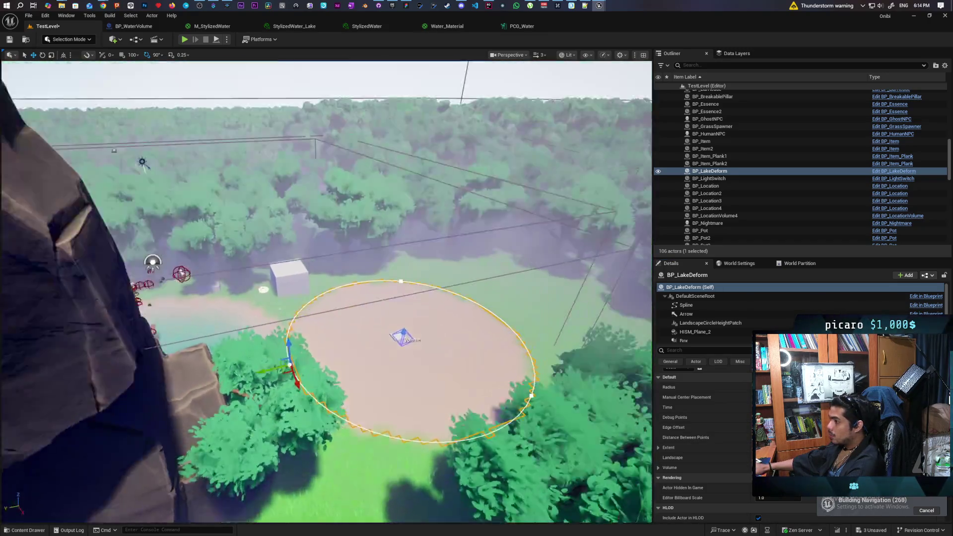
pyautogui.scroll(10, 326, 292)
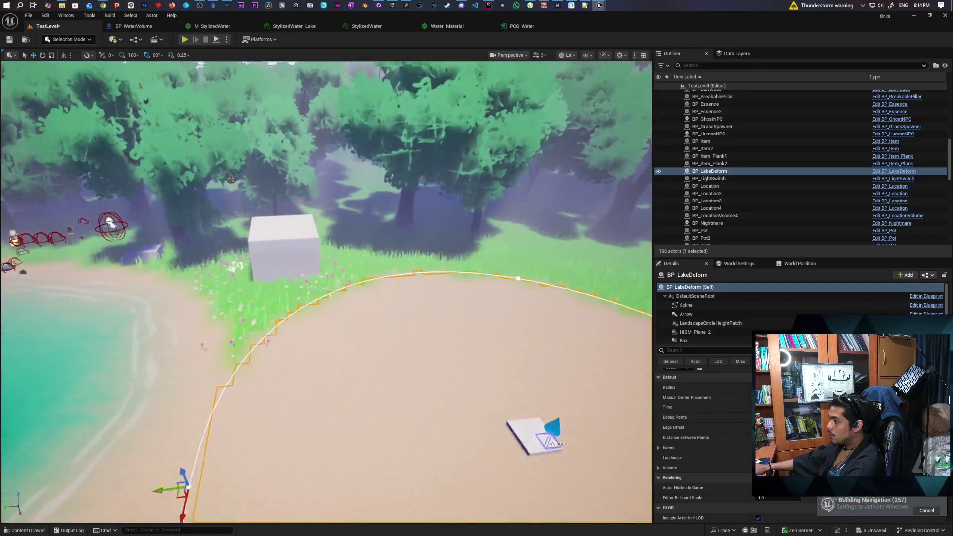
pyautogui.press('f')
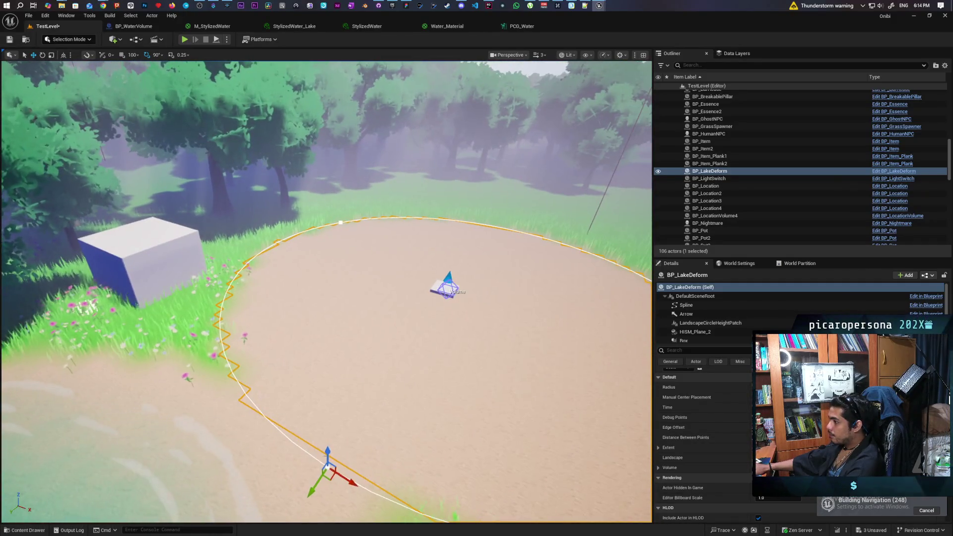
pyautogui.scroll(-5, 326, 292)
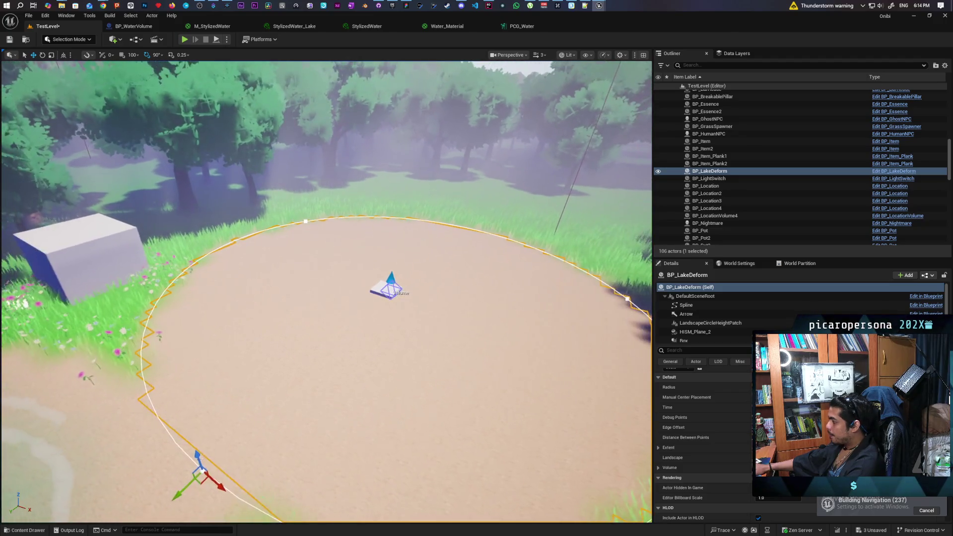
pyautogui.press('f')
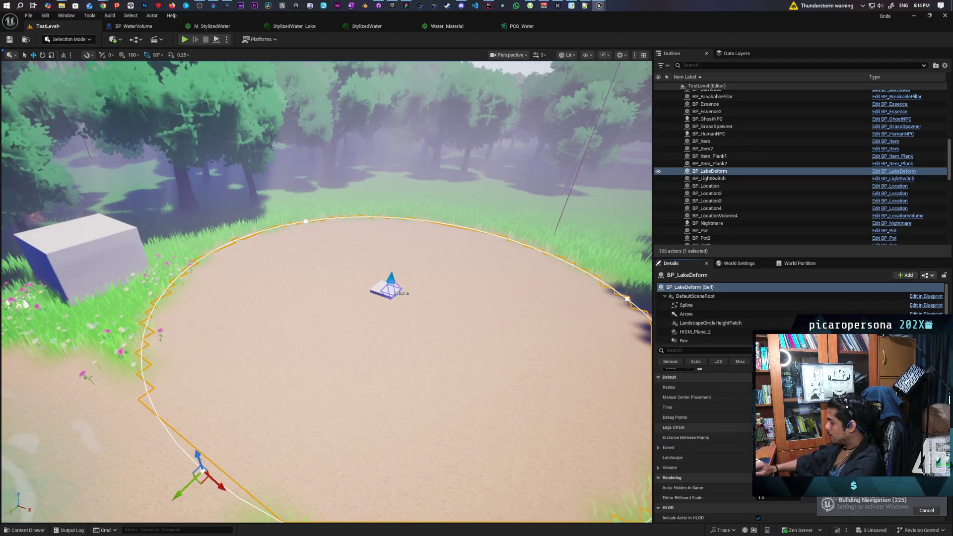
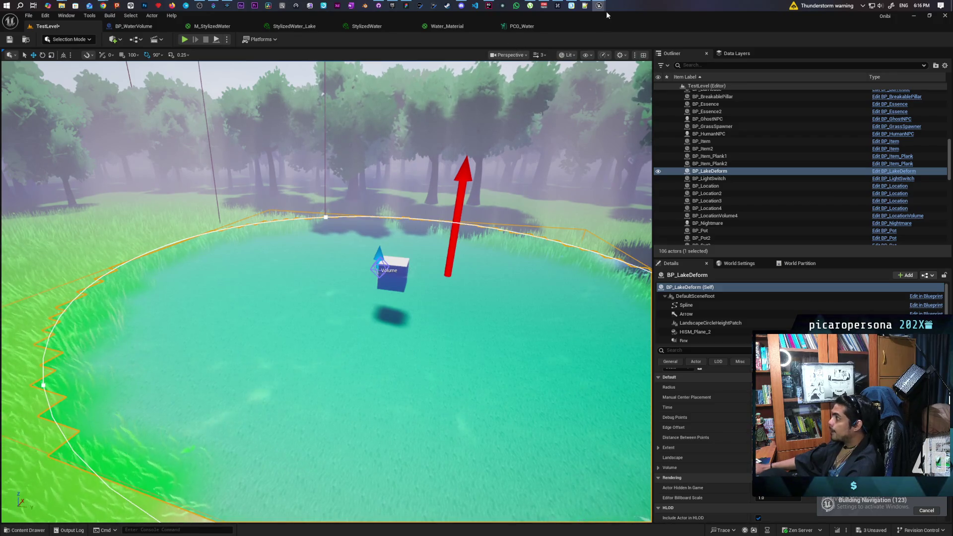
# Bring back the BP_LakeDeform Blueprint editor, raise it, and show OnibiCircleHeightPatch's class defaults
pyautogui.moveTo(599, 7)
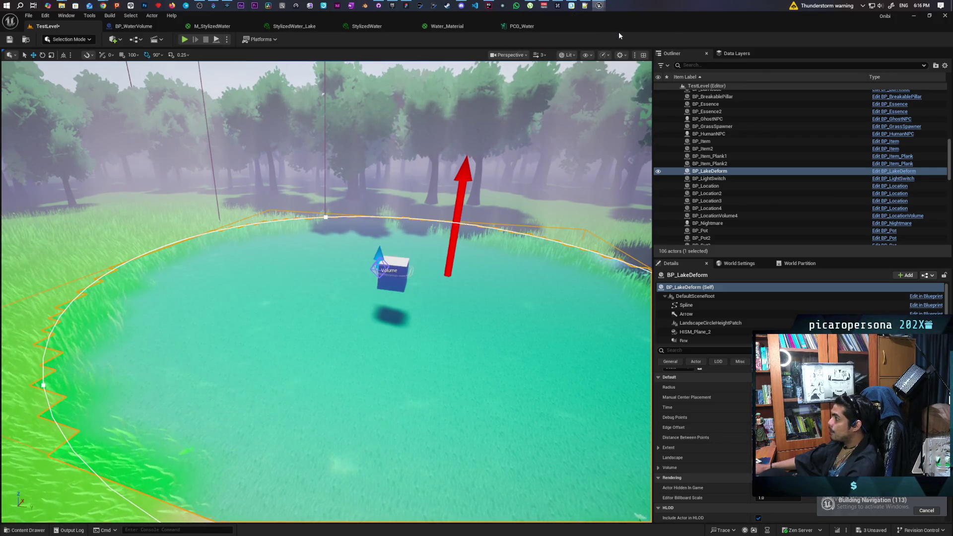
pyautogui.click(618, 32)
pyautogui.moveTo(627, 193)
pyautogui.mouseDown()
pyautogui.moveTo(757, 78)
pyautogui.moveTo(762, 95)
pyautogui.mouseUp()
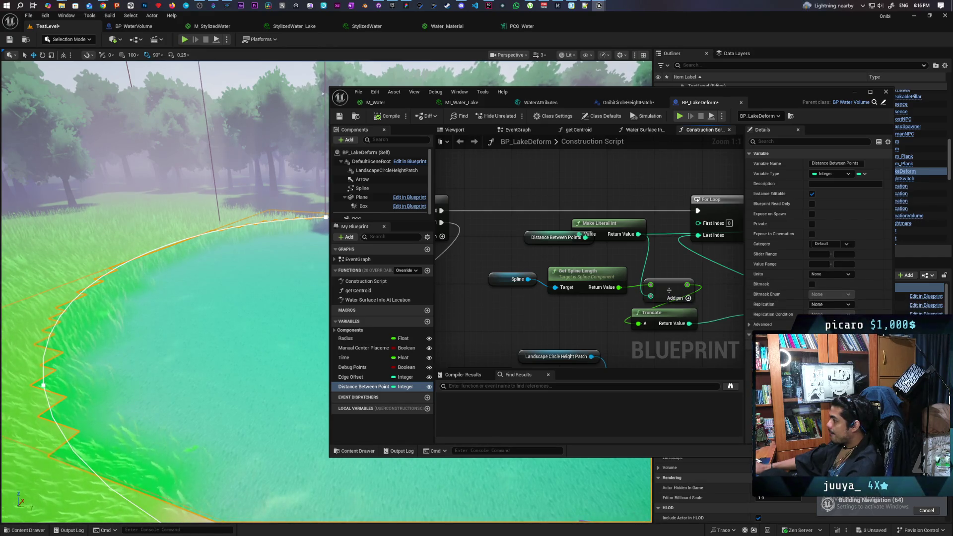
pyautogui.click(617, 104)
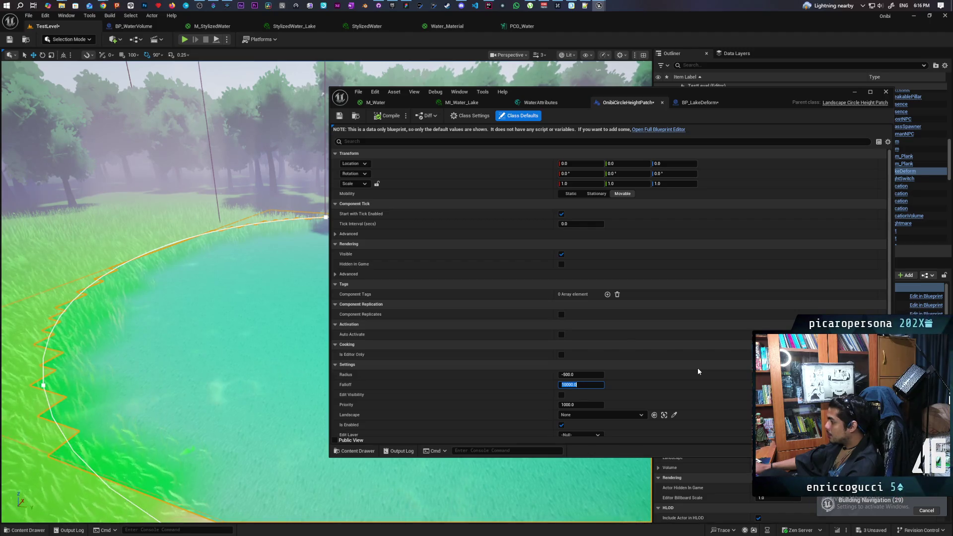
# Set the height patch Radius to 0.0, then Falloff to 1000.0 and finally 5000.0
pyautogui.click(588, 376)
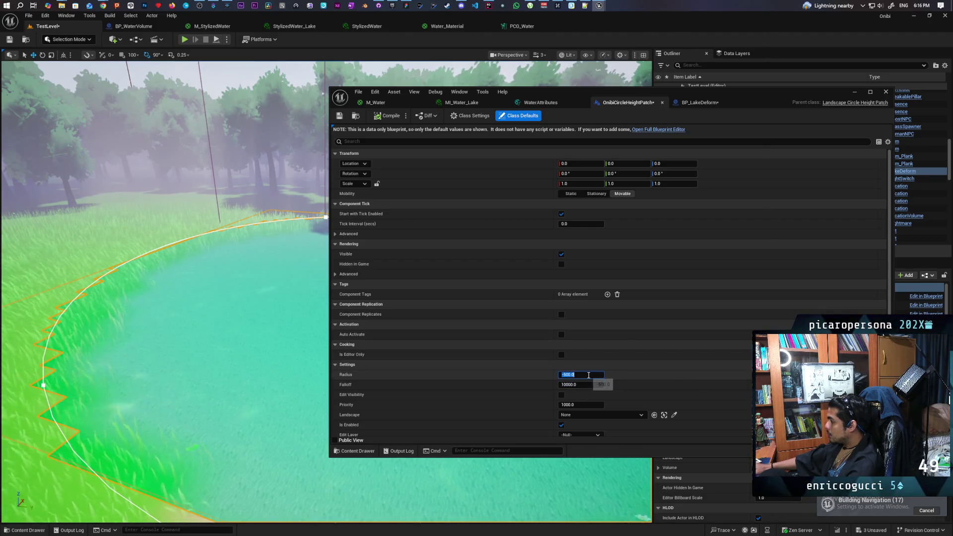
pyautogui.write('0')
pyautogui.press('Return')
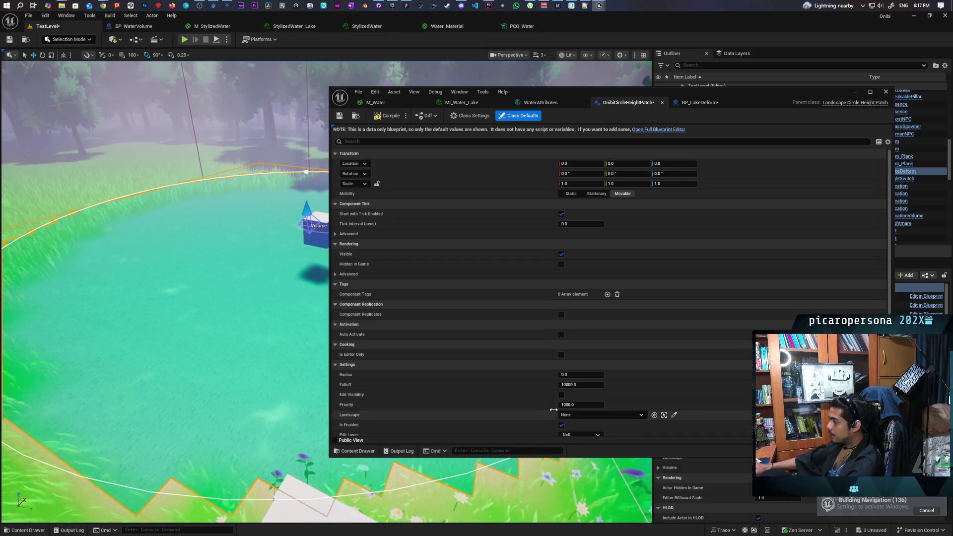
pyautogui.click(599, 384)
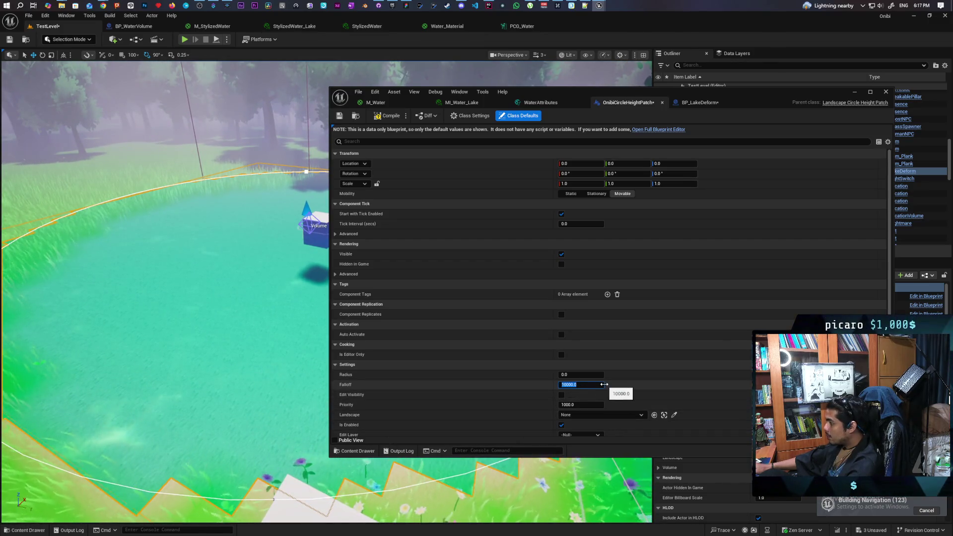
pyautogui.write('1000')
pyautogui.press('Return')
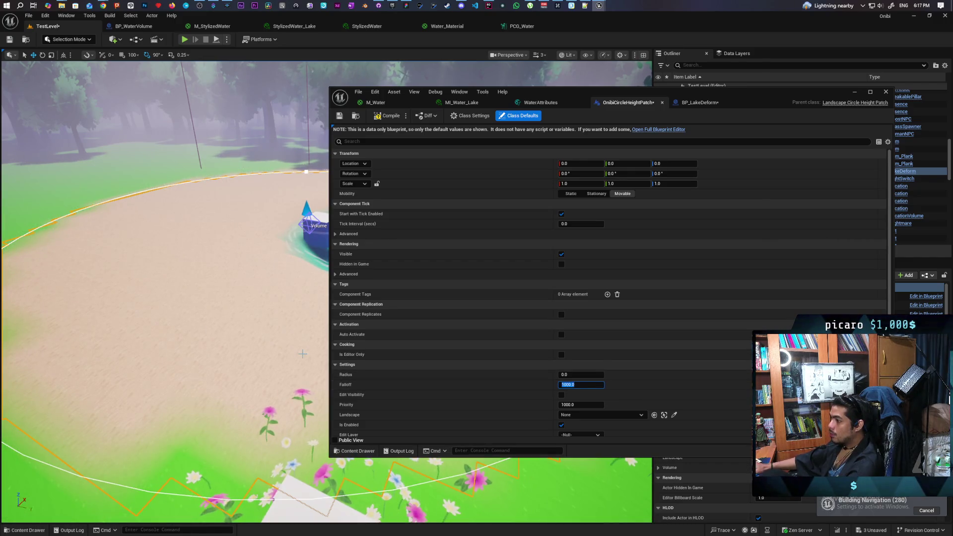
pyautogui.moveTo(302, 354)
pyautogui.mouseDown()
pyautogui.moveTo(302, 300)
pyautogui.moveTo(322, 297)
pyautogui.moveTo(323, 317)
pyautogui.moveTo(318, 292)
pyautogui.mouseUp()
pyautogui.click(594, 386)
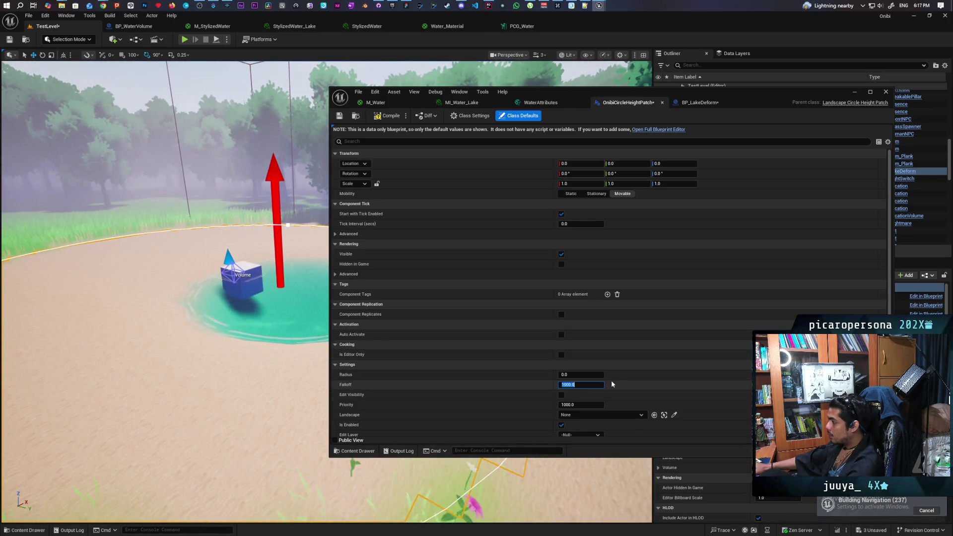
pyautogui.write('50')
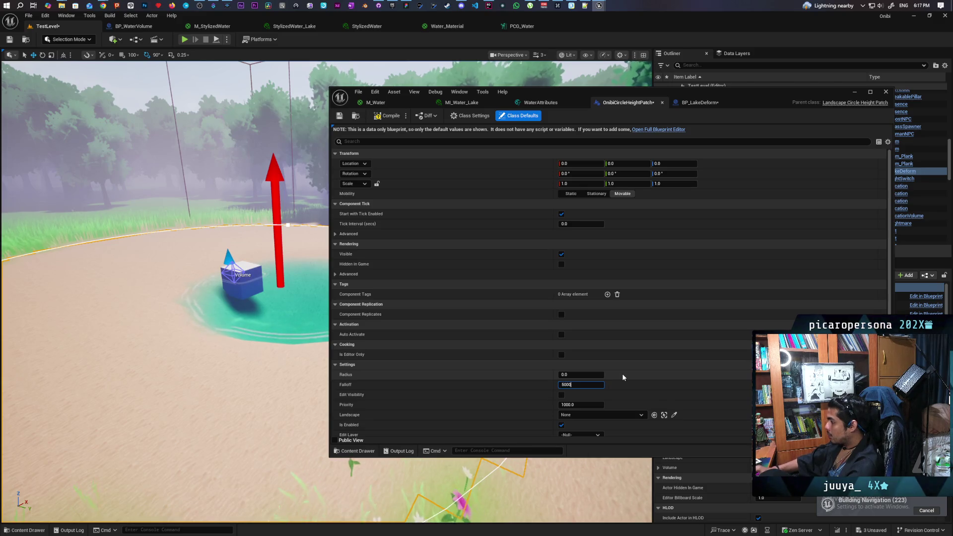
pyautogui.press('Return')
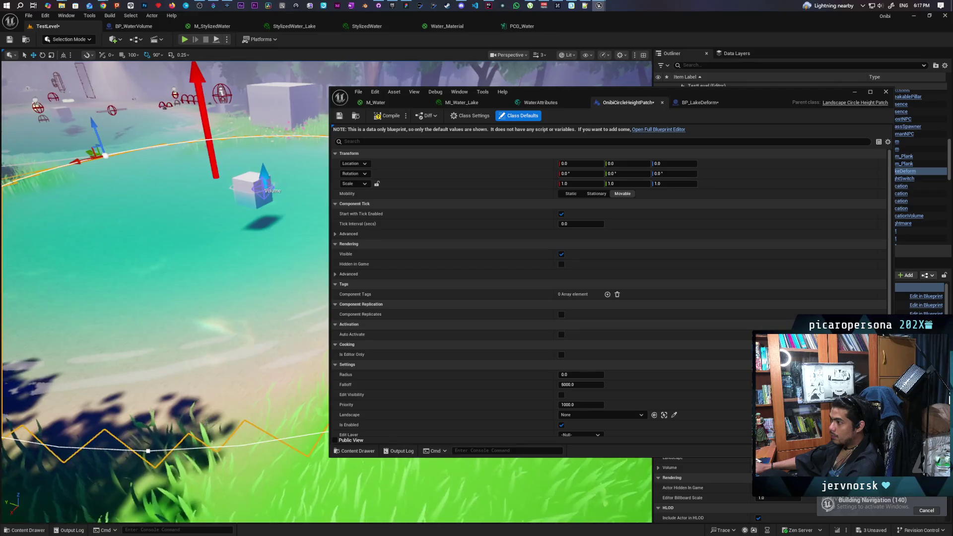
# Look over the turquoise lake edge in the viewport, then minimize the Blueprint editor
pyautogui.scroll(-5, 326, 292)
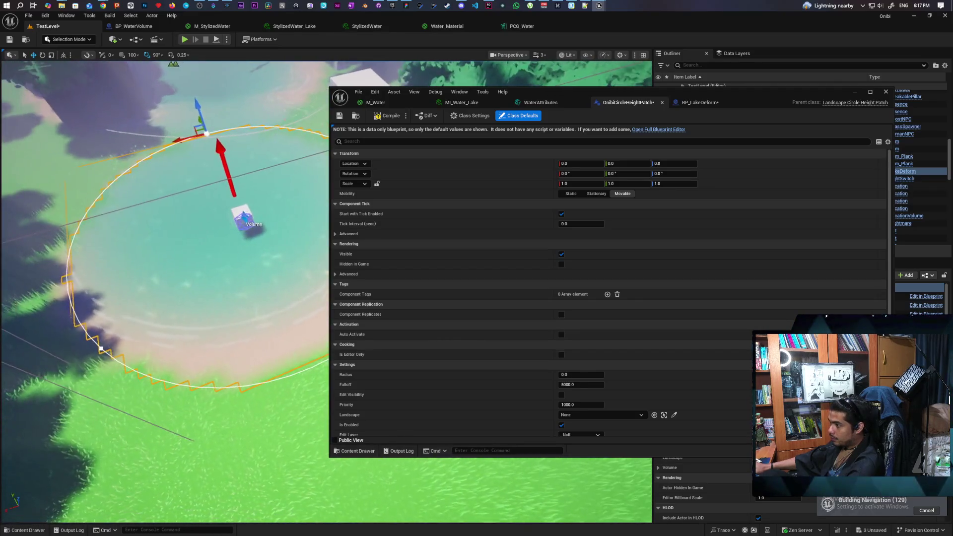
pyautogui.scroll(3, 164, 298)
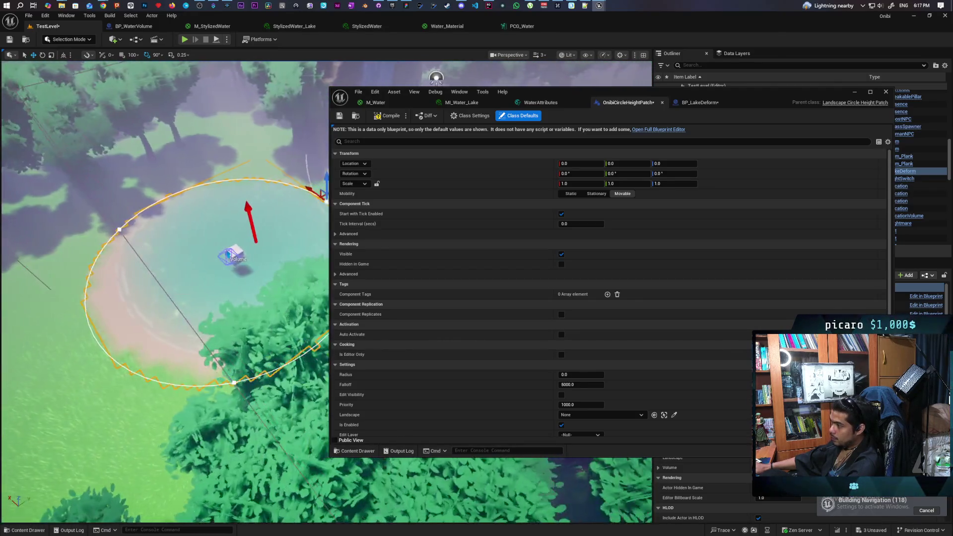
pyautogui.scroll(5, 164, 297)
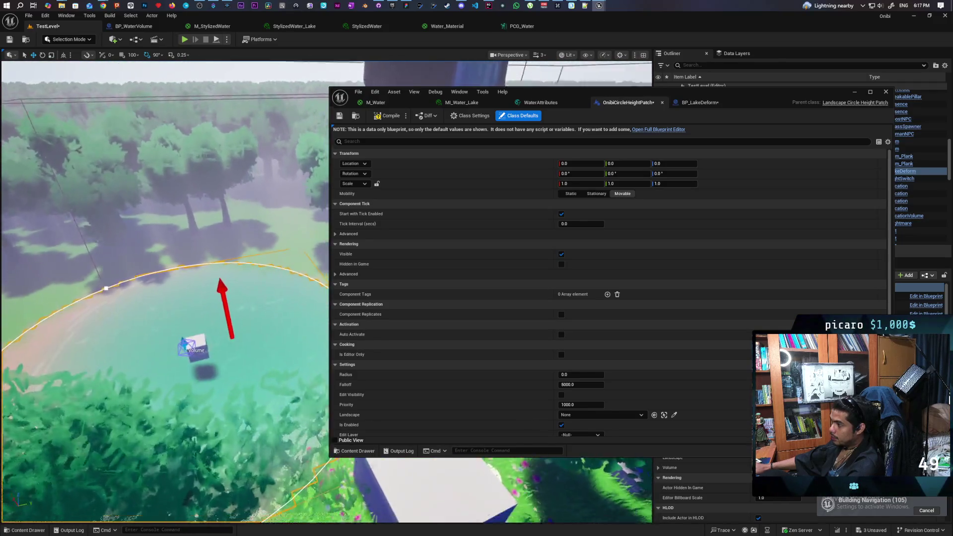
pyautogui.moveTo(164, 298); pyautogui.dragTo(164, 282)
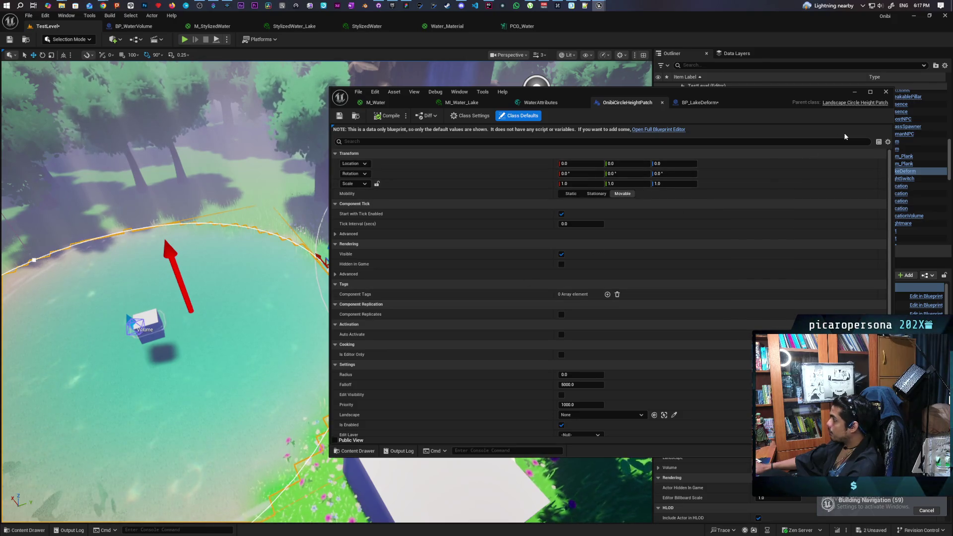
pyautogui.click(854, 93)
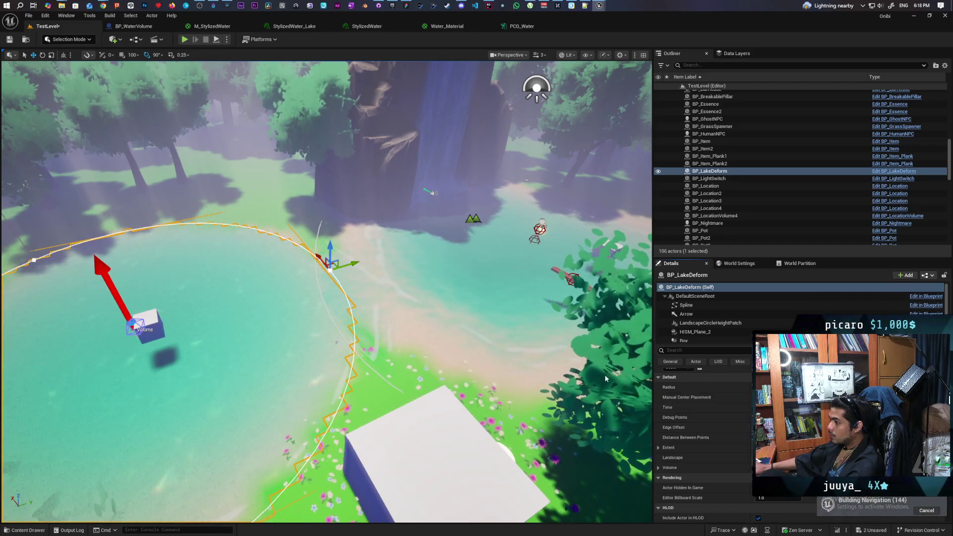
pyautogui.press('f')
pyautogui.scroll(5, 326, 292)
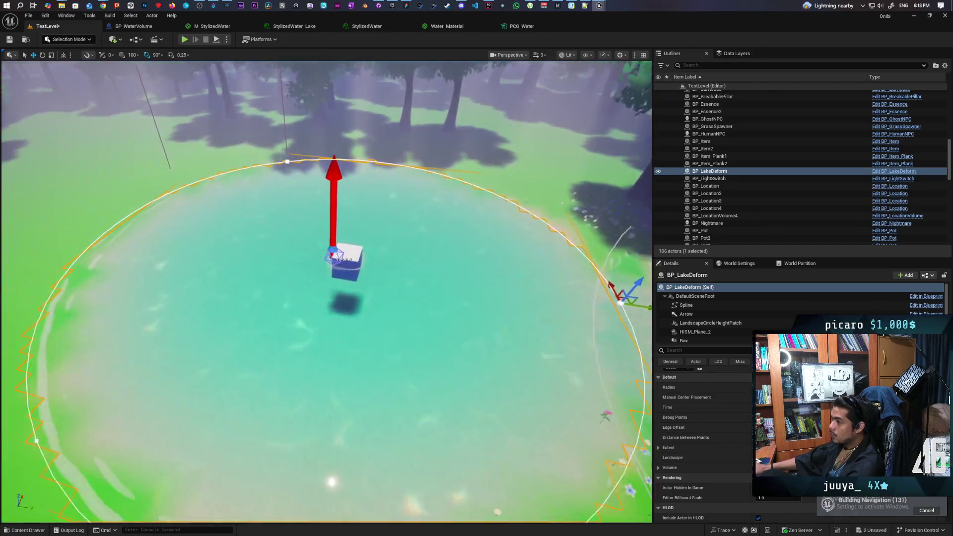
pyautogui.scroll(5, 326, 292)
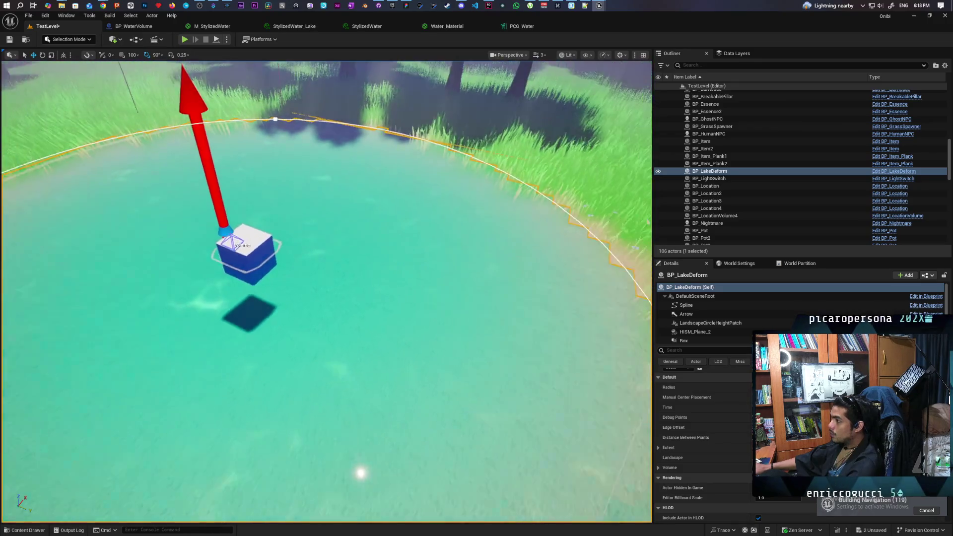
pyautogui.scroll(2, 327, 292)
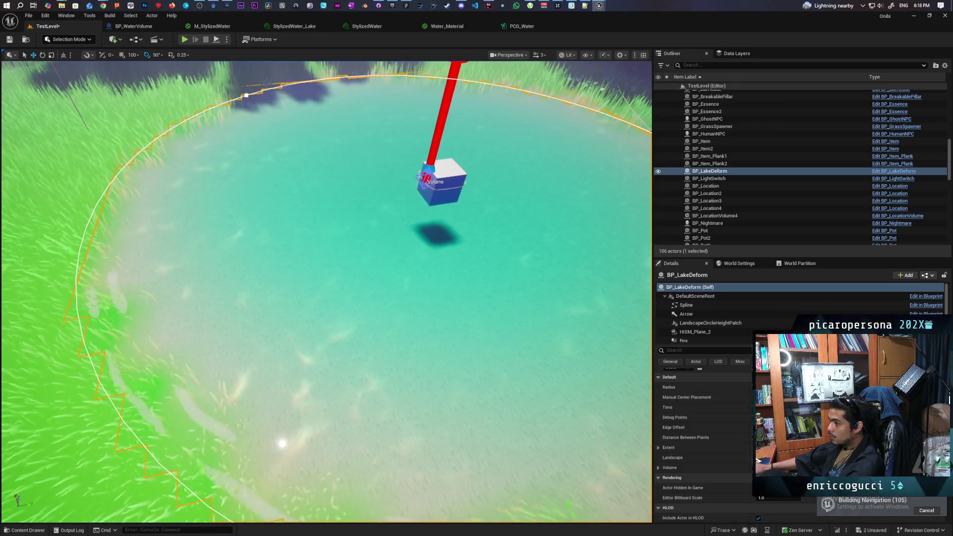
pyautogui.scroll(5, 326, 292)
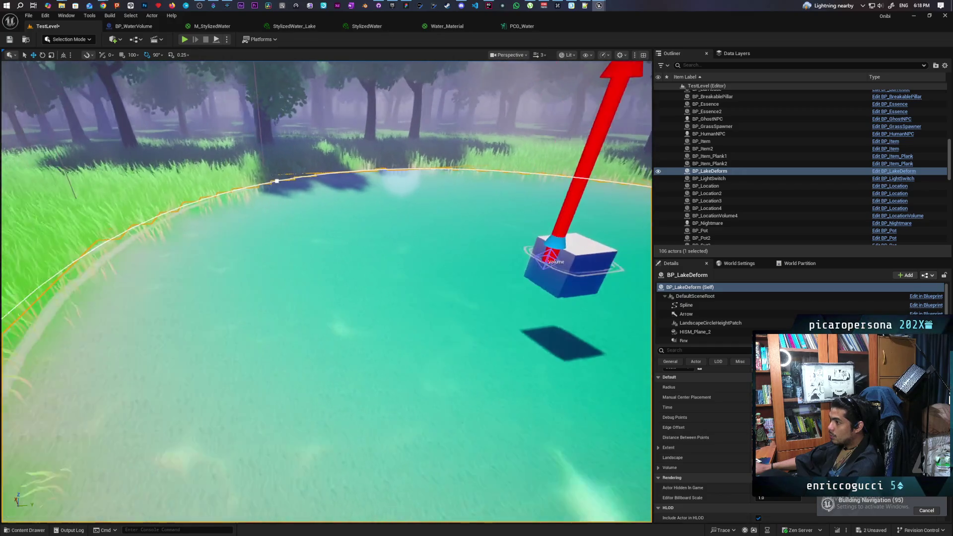
pyautogui.scroll(3, 327, 292)
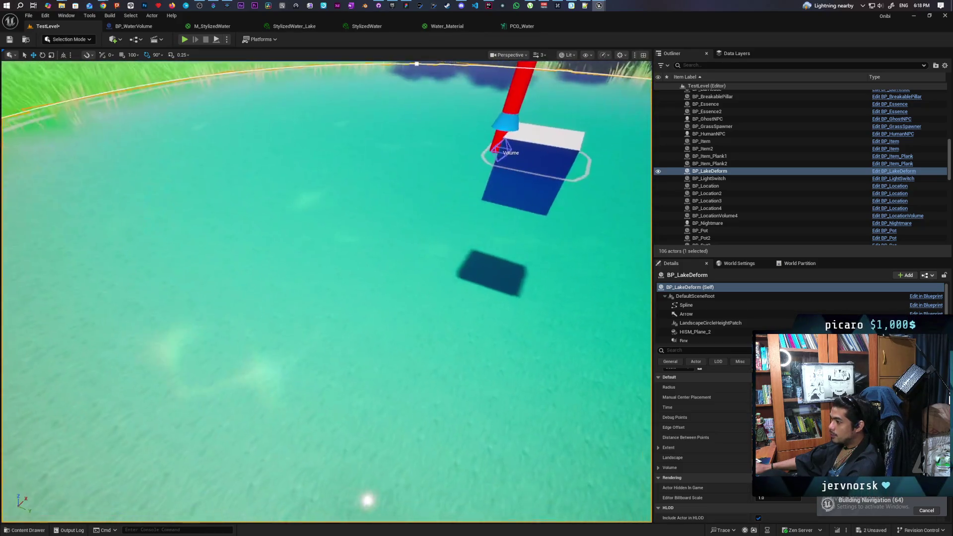
pyautogui.scroll(-1, 326, 292)
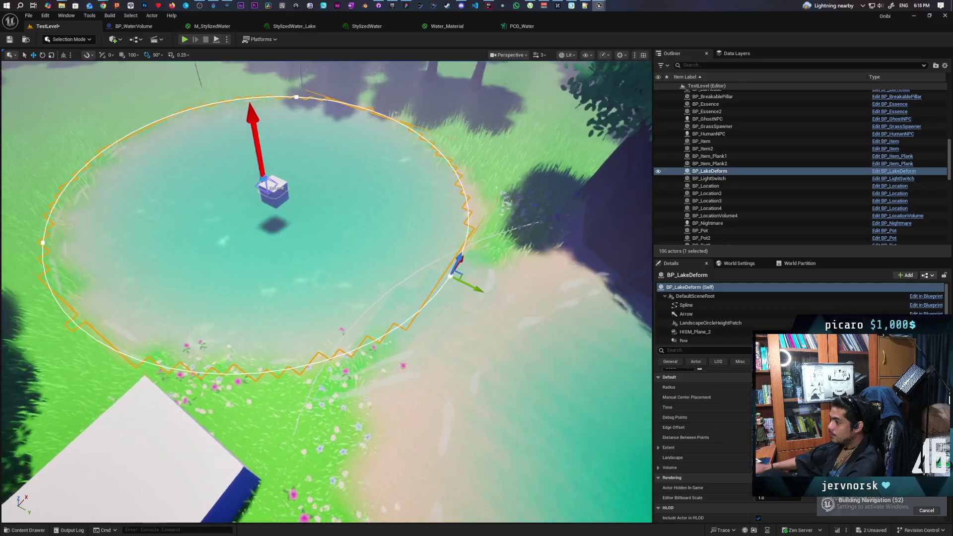
pyautogui.scroll(2, 326, 292)
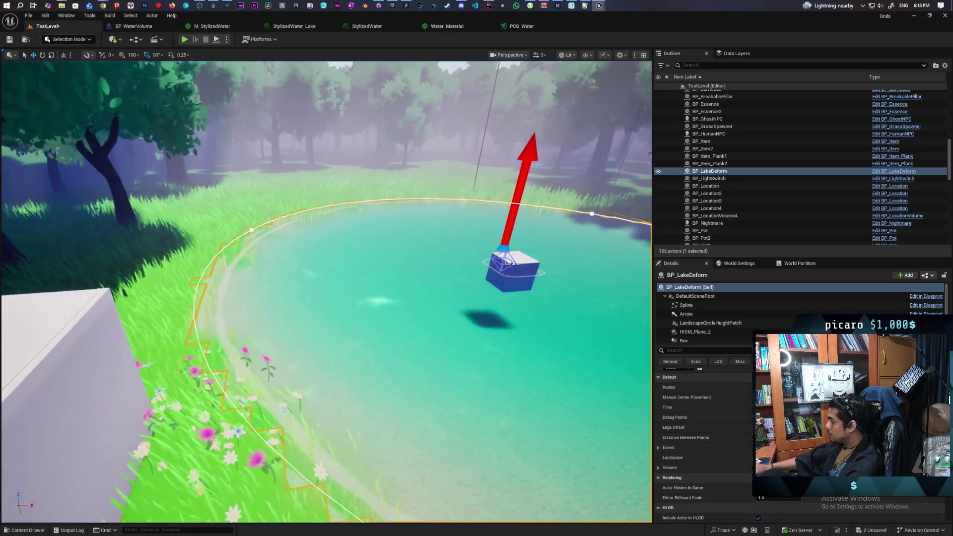
# Reopen the OnibiCircleHeightPatch blueprint and set its Falloff to 4000.0
pyautogui.moveTo(597, 7)
pyautogui.click(624, 58)
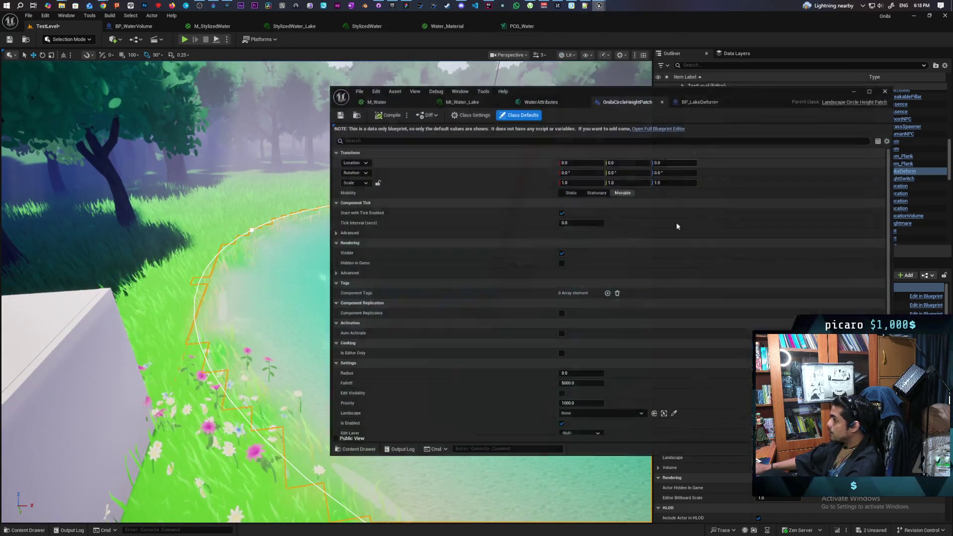
pyautogui.click(596, 385)
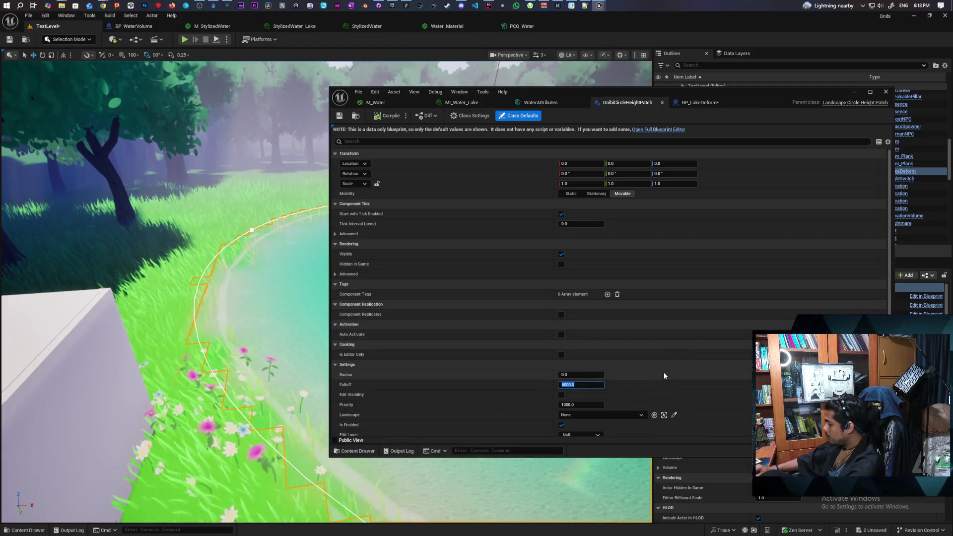
pyautogui.write('4000')
pyautogui.press('Return')
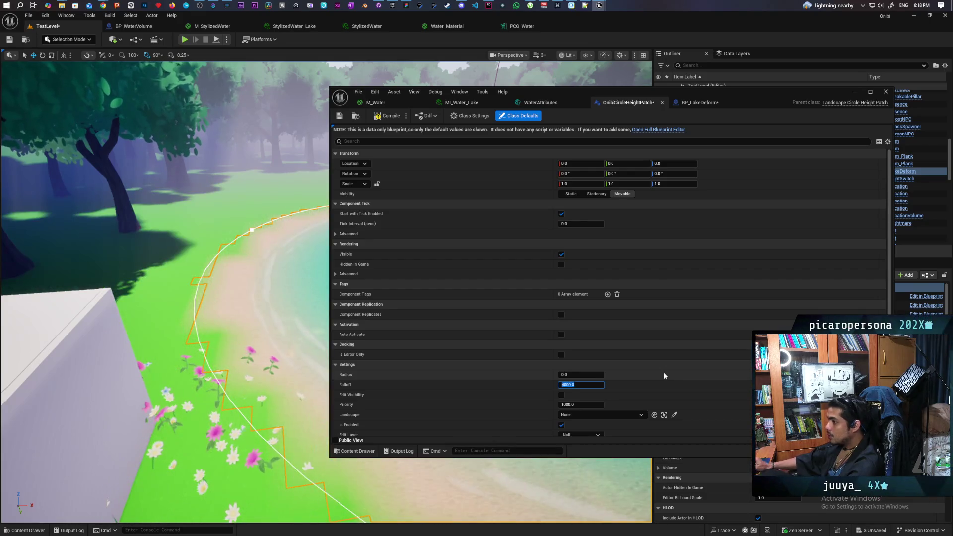
# Compile the height patch blueprint and minimize its editor
pyautogui.moveTo(277, 337); pyautogui.dragTo(234, 393)
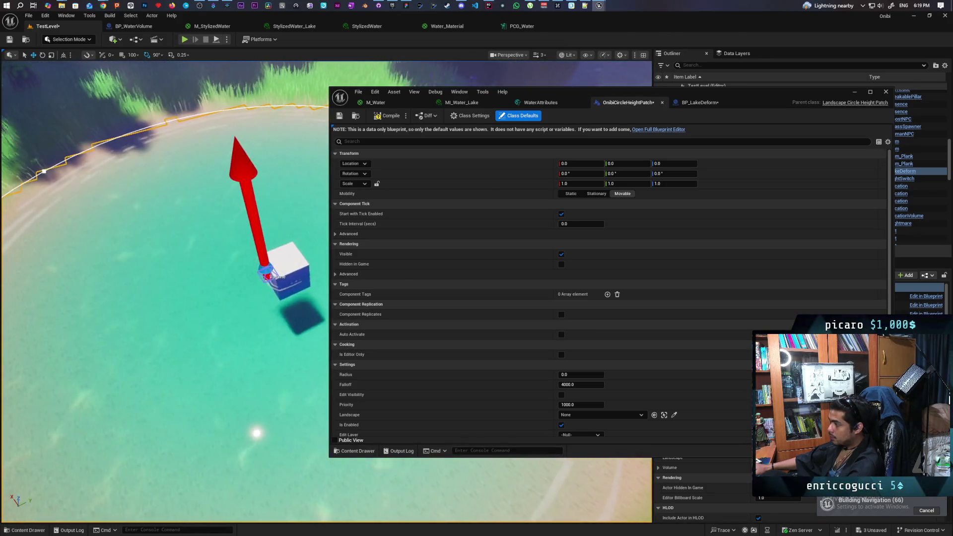
pyautogui.click(340, 118)
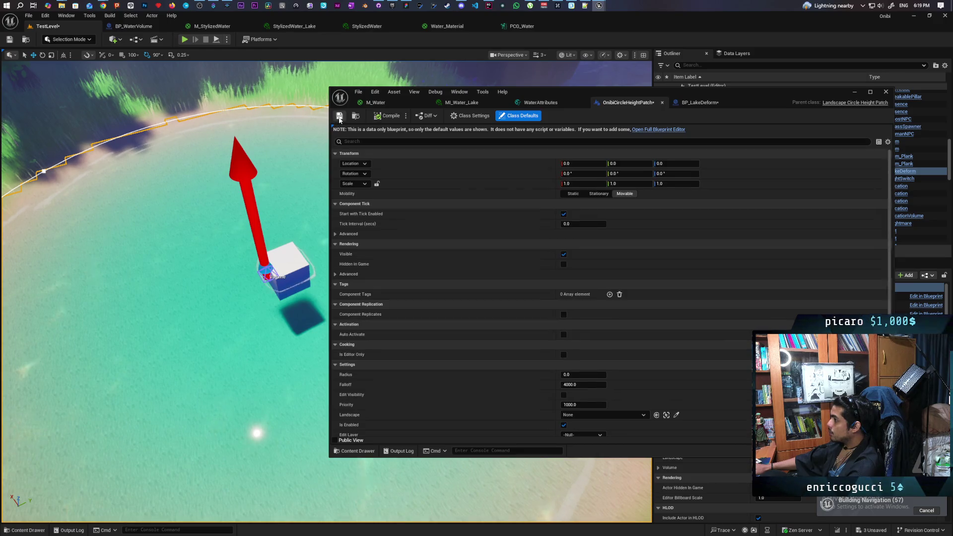
pyautogui.click(851, 93)
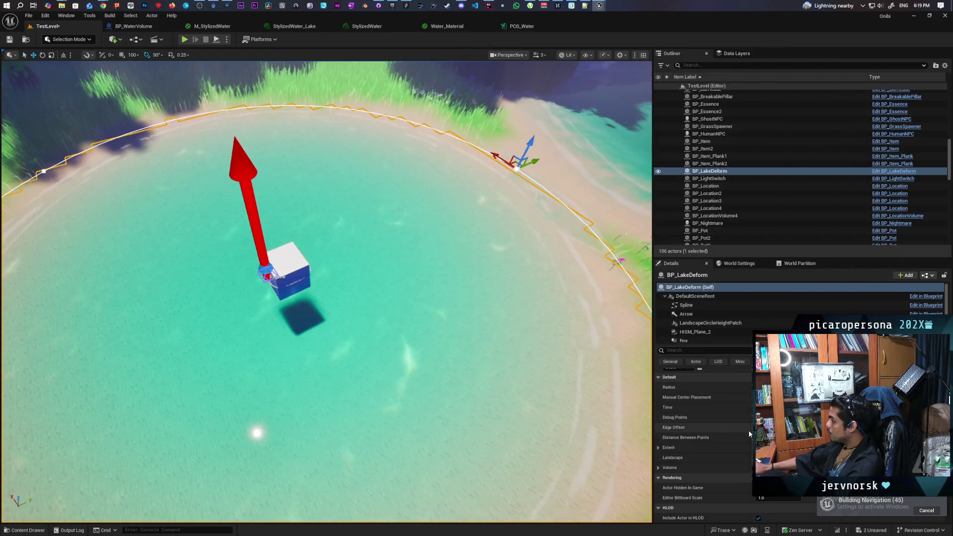
# Select the LandscapeCircleHeightPatch component and frame the lake closely with F
pyautogui.scroll(-1, 711, 313)
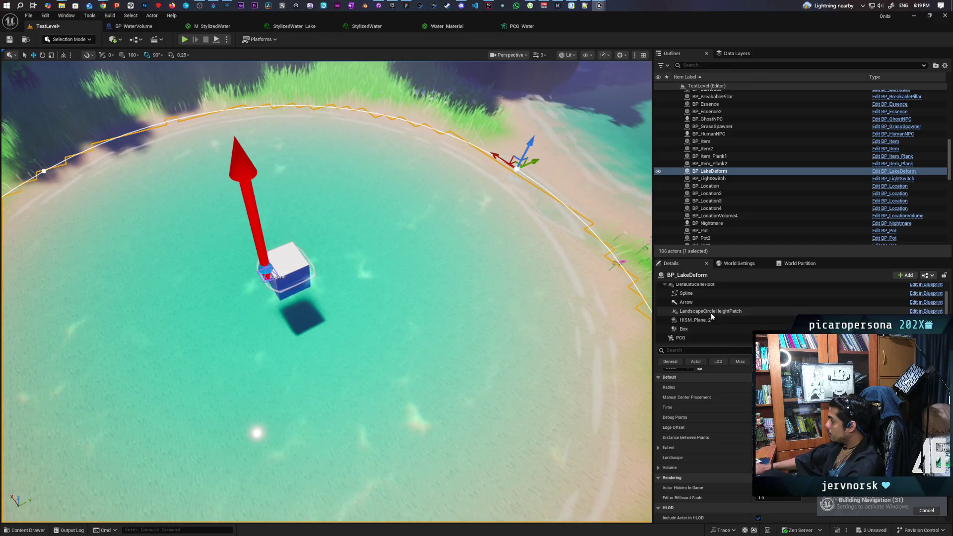
pyautogui.click(711, 311)
pyautogui.scroll(-4, 731, 443)
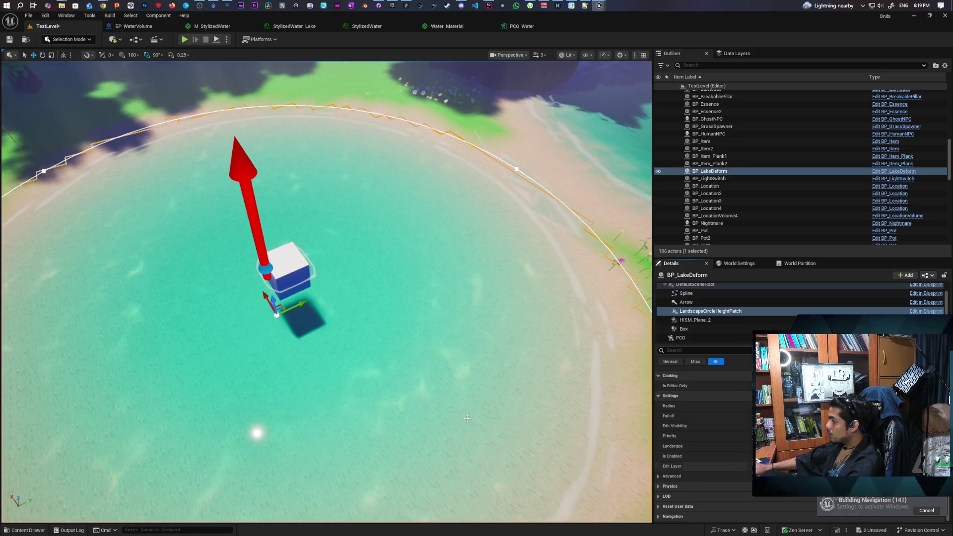
pyautogui.press('f')
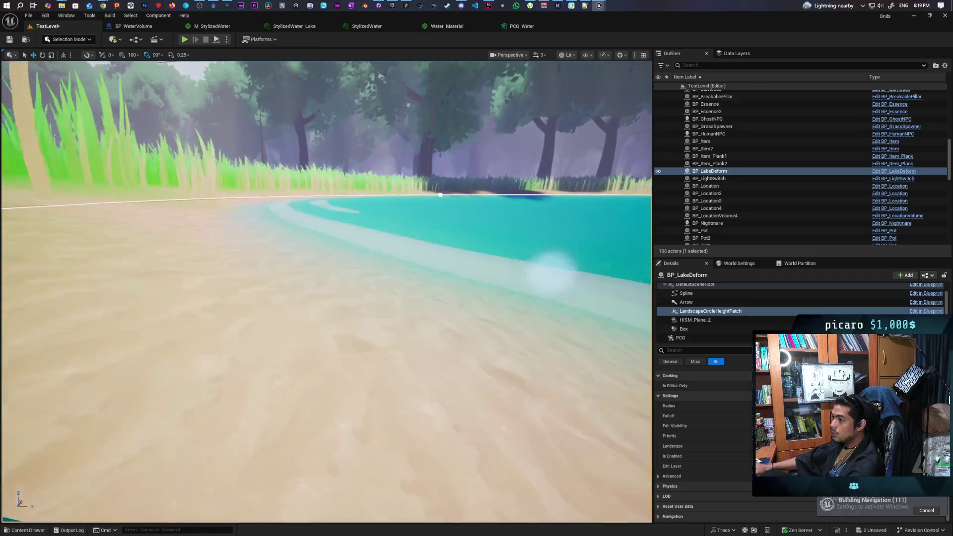
pyautogui.press('f')
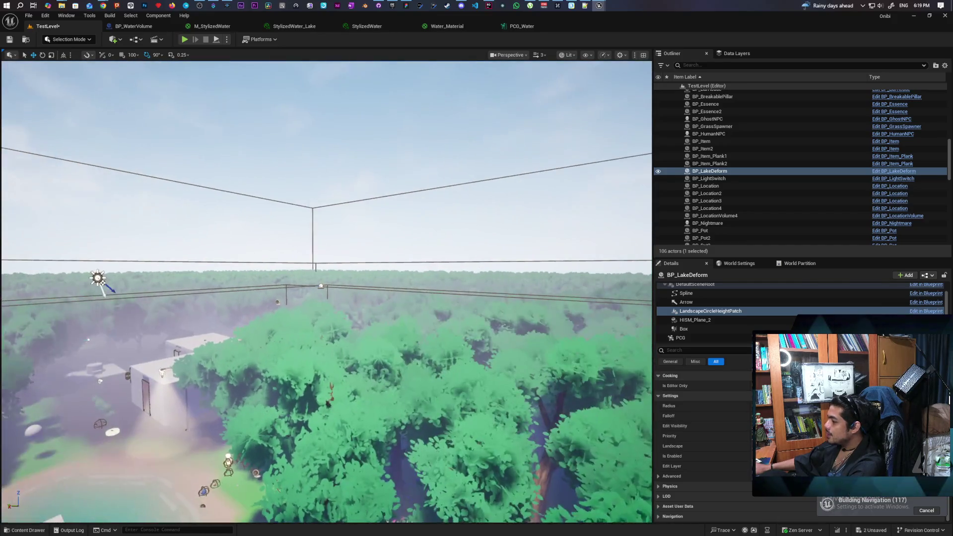
pyautogui.press('f')
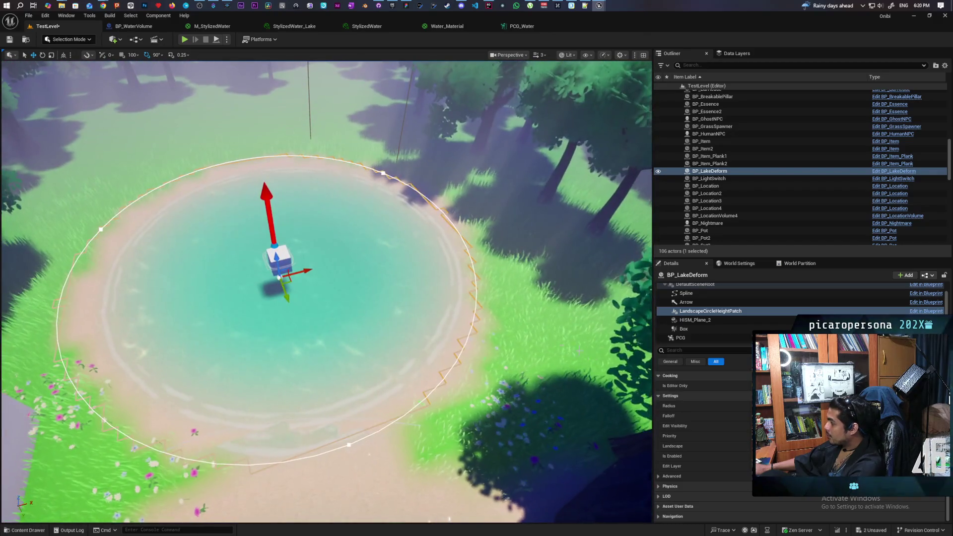
# Save the level and frame the lake actor with surrounding trees in view
pyautogui.scroll(2, 727, 443)
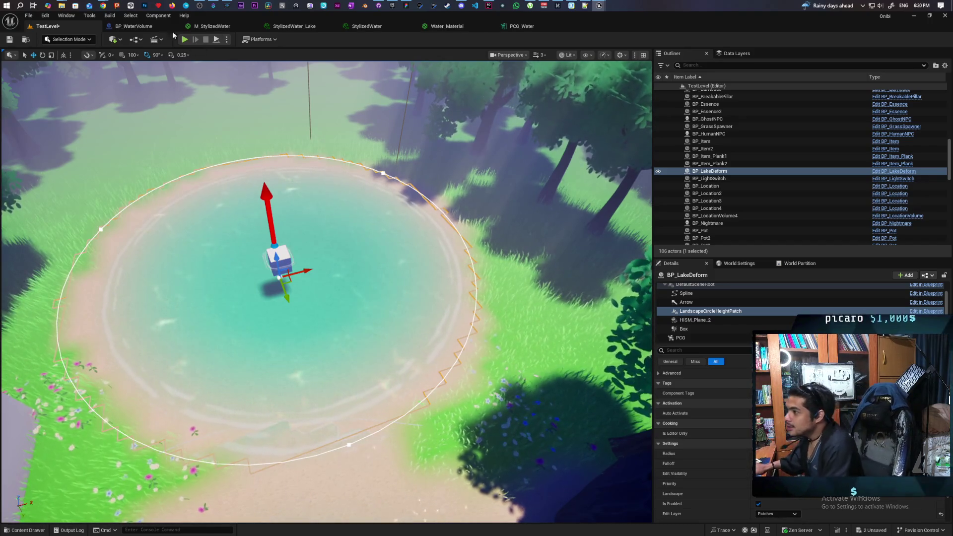
pyautogui.click(11, 40)
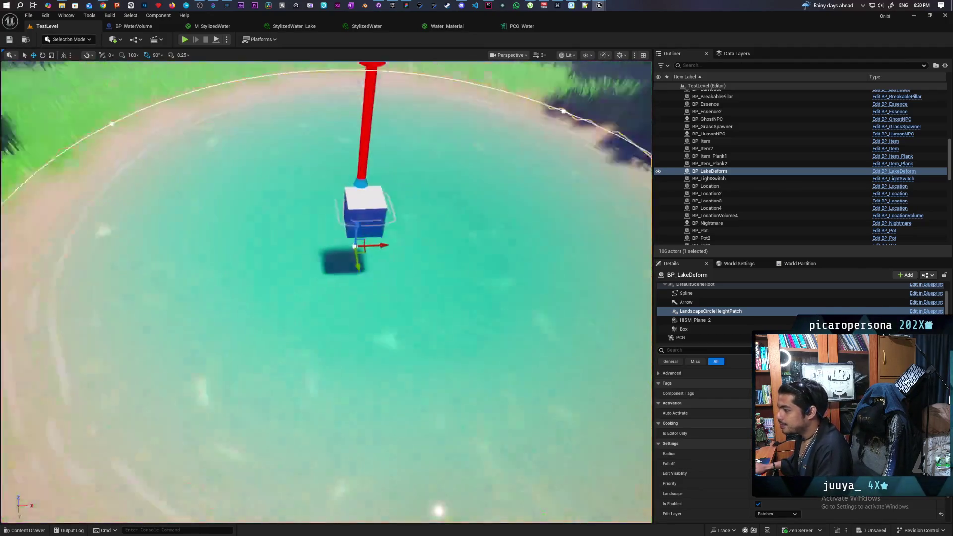
pyautogui.press('f')
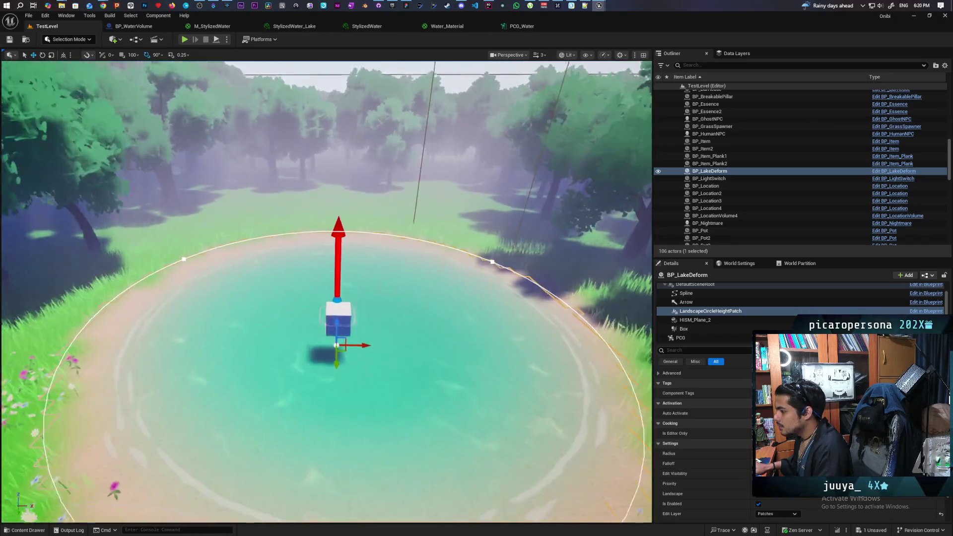
pyautogui.scroll(-5, 326, 292)
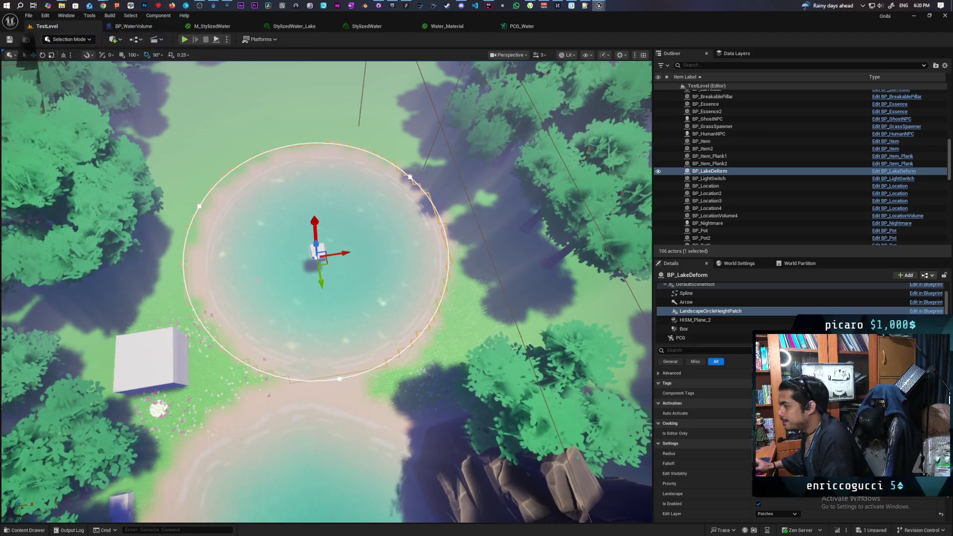
pyautogui.moveTo(326, 292)
pyautogui.mouseDown()
pyautogui.moveTo(326, 243)
pyautogui.moveTo(318, 268)
pyautogui.moveTo(297, 233)
pyautogui.moveTo(298, 199)
pyautogui.moveTo(298, 238)
pyautogui.moveTo(298, 196)
pyautogui.mouseUp()
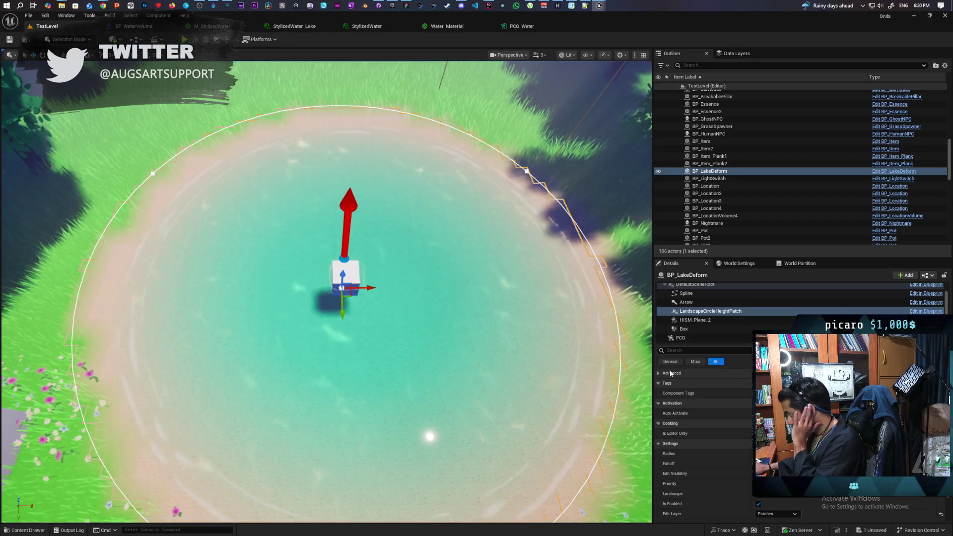
pyautogui.moveTo(298, 238); pyautogui.dragTo(298, 213)
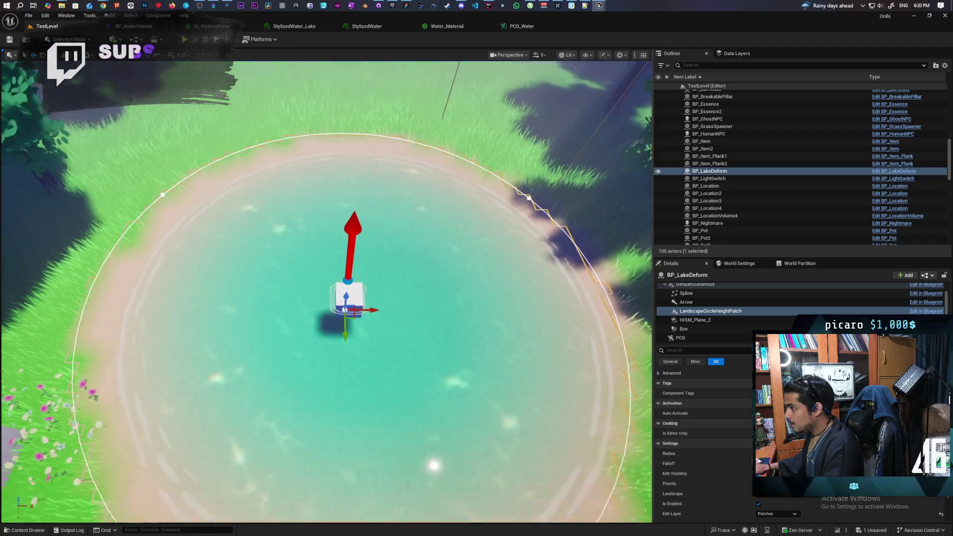
pyautogui.moveTo(327, 268)
pyautogui.mouseDown()
pyautogui.moveTo(348, 259)
pyautogui.moveTo(332, 224)
pyautogui.moveTo(352, 223)
pyautogui.moveTo(342, 208)
pyautogui.moveTo(318, 218)
pyautogui.moveTo(348, 219)
pyautogui.moveTo(337, 199)
pyautogui.moveTo(338, 208)
pyautogui.moveTo(358, 214)
pyautogui.moveTo(372, 203)
pyautogui.moveTo(362, 213)
pyautogui.moveTo(377, 214)
pyautogui.mouseUp()
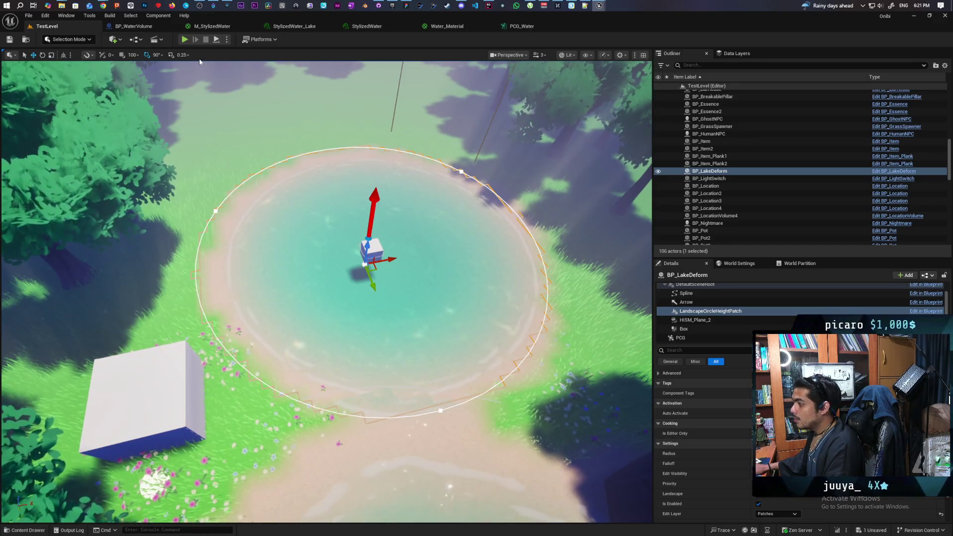
# Select the BP_LakeDeform actor itself and turn off Debug Points to hide the red arrow
pyautogui.scroll(3, 740, 432)
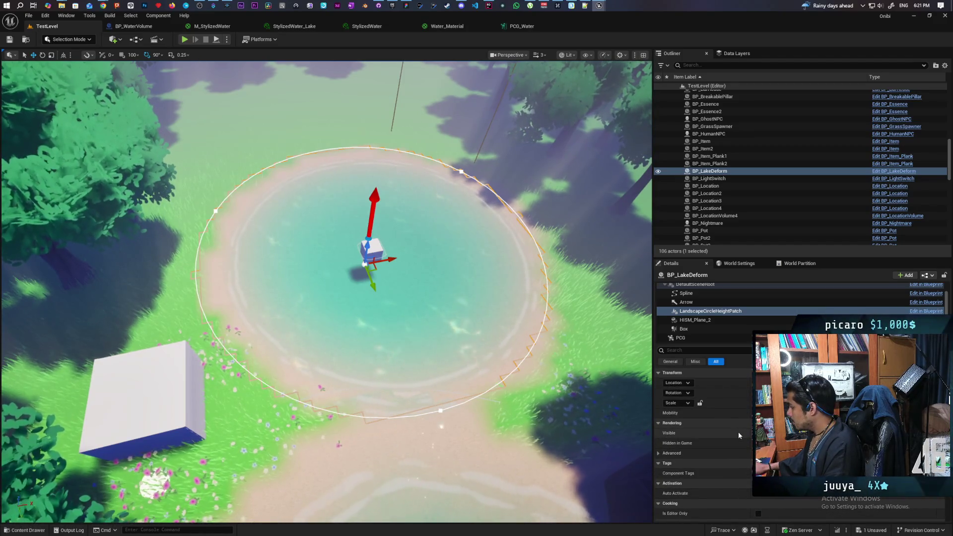
pyautogui.press('Up')
pyautogui.press('Up')
pyautogui.press('Up')
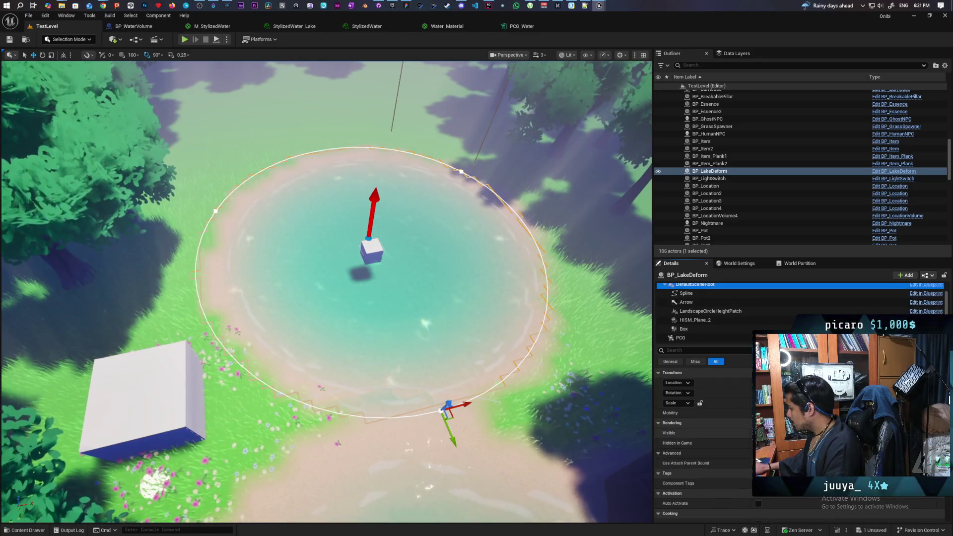
pyautogui.scroll(-2, 737, 446)
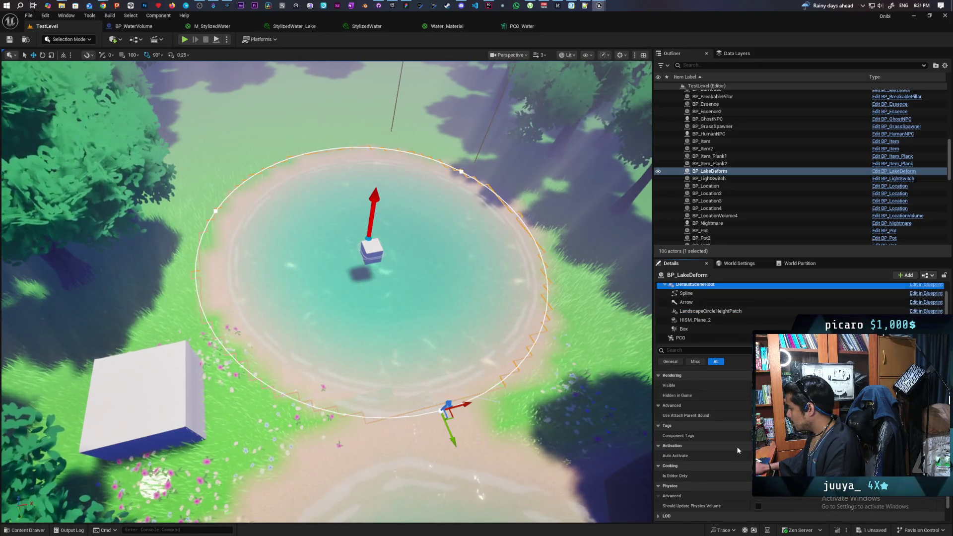
pyautogui.scroll(2, 733, 444)
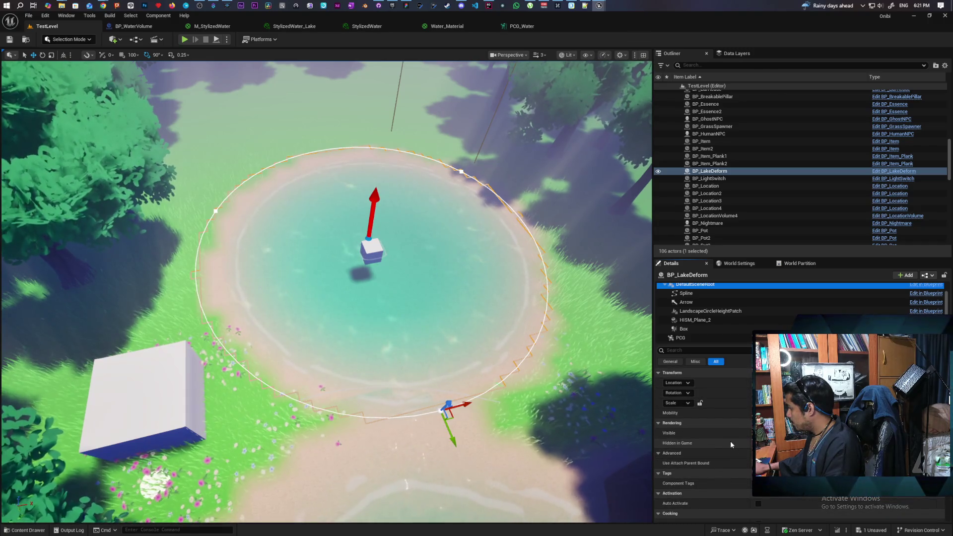
pyautogui.press('Up')
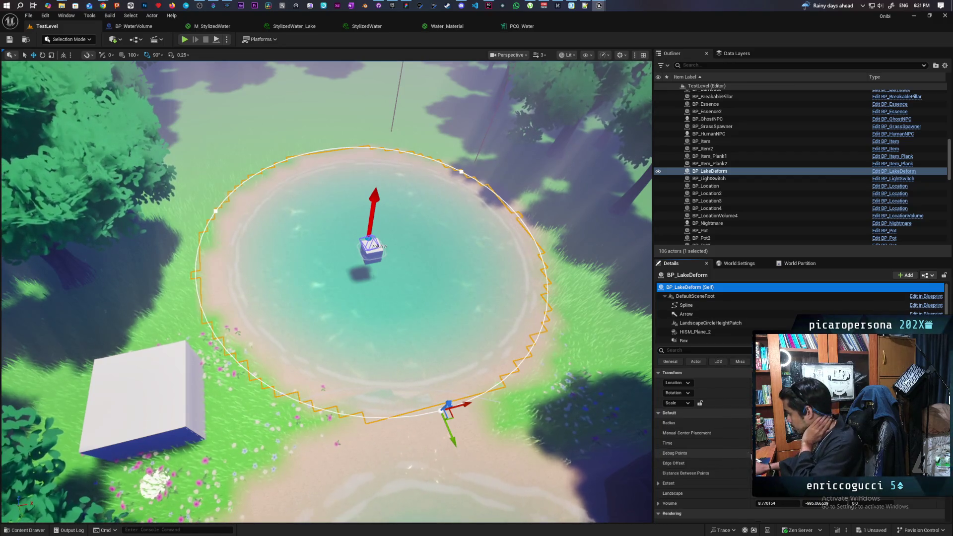
pyautogui.click(759, 453)
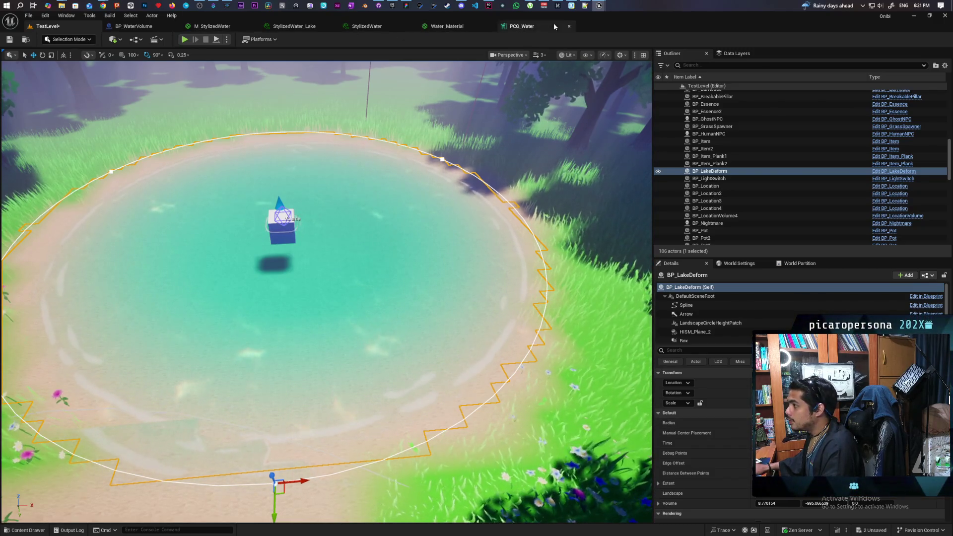
pyautogui.moveTo(599, 6)
pyautogui.moveTo(629, 55)
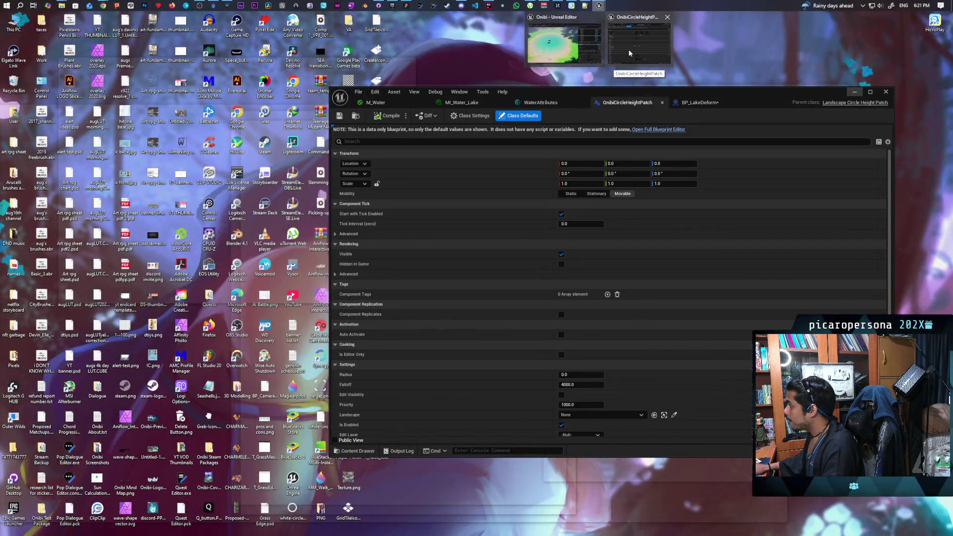
# Delete BP_LakeDeform's Radius variable, compile the blueprint, and minimize its editor
pyautogui.click(628, 49)
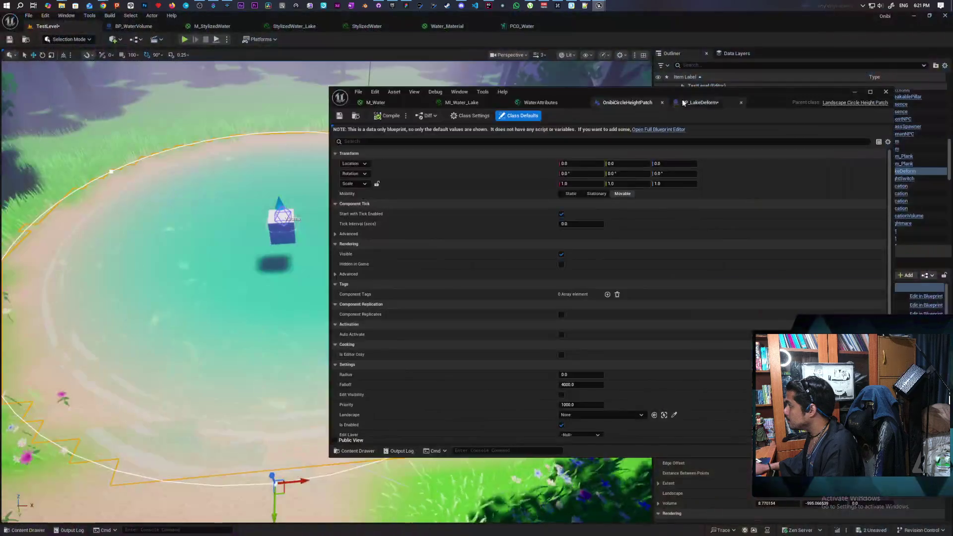
pyautogui.click(698, 102)
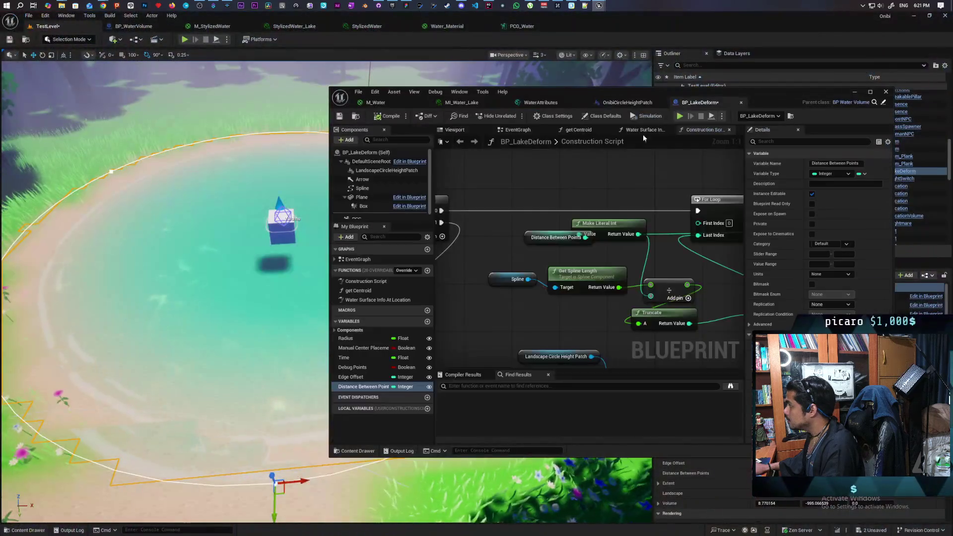
pyautogui.click(368, 340)
pyautogui.scroll(-9, 520, 295)
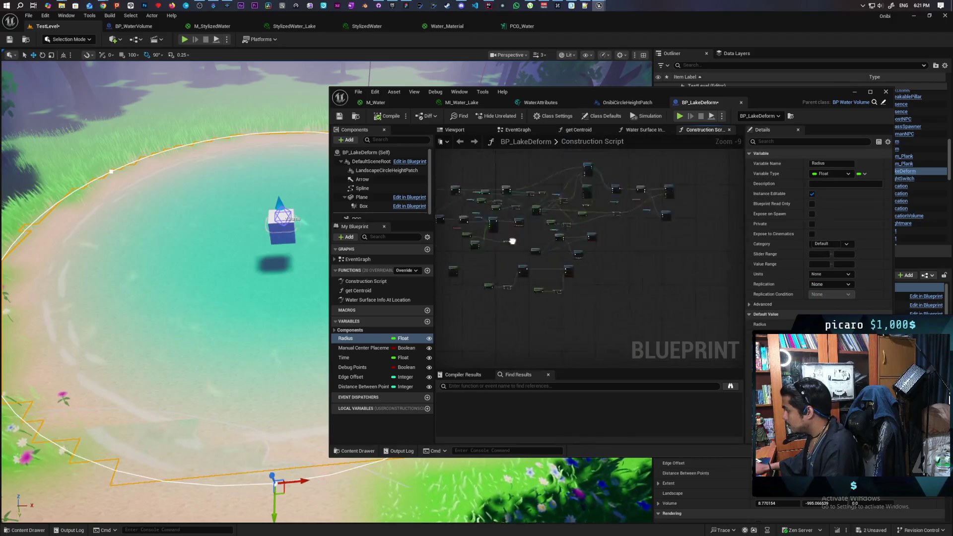
pyautogui.moveTo(512, 241); pyautogui.dragTo(601, 276)
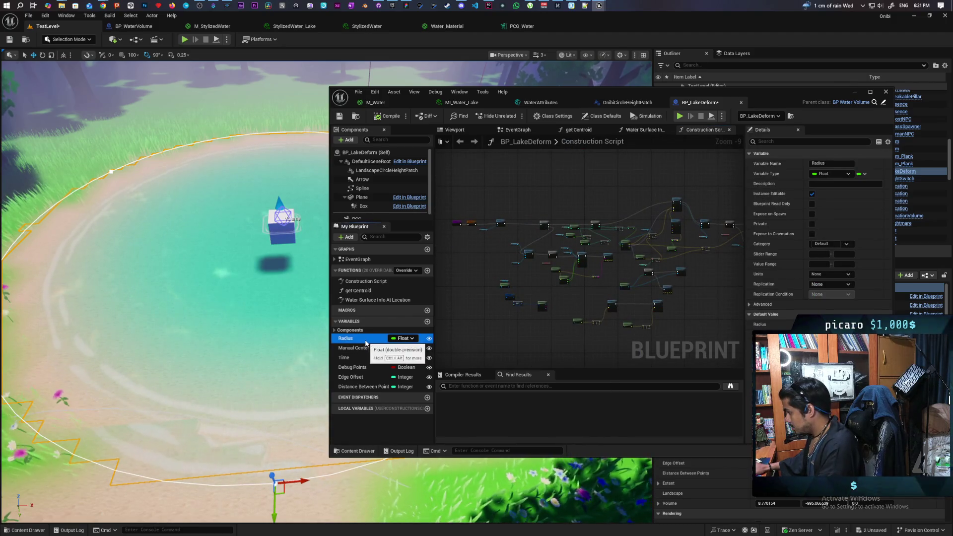
pyautogui.press('F2')
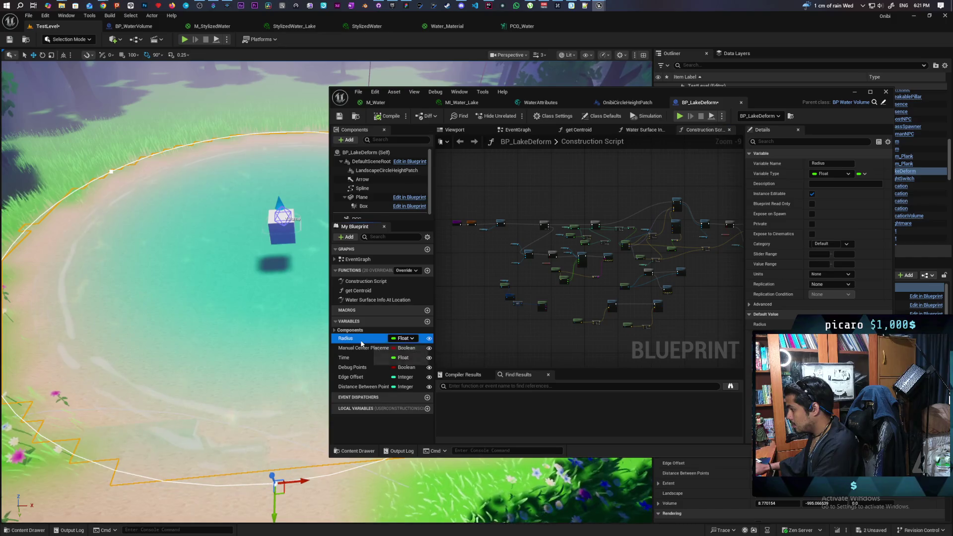
pyautogui.click(353, 349)
pyautogui.click(355, 339)
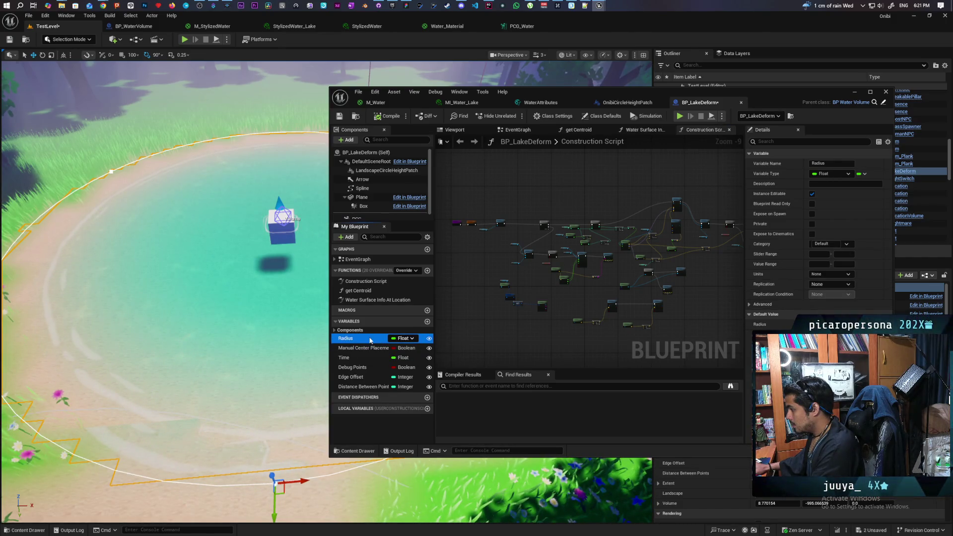
pyautogui.press('Delete')
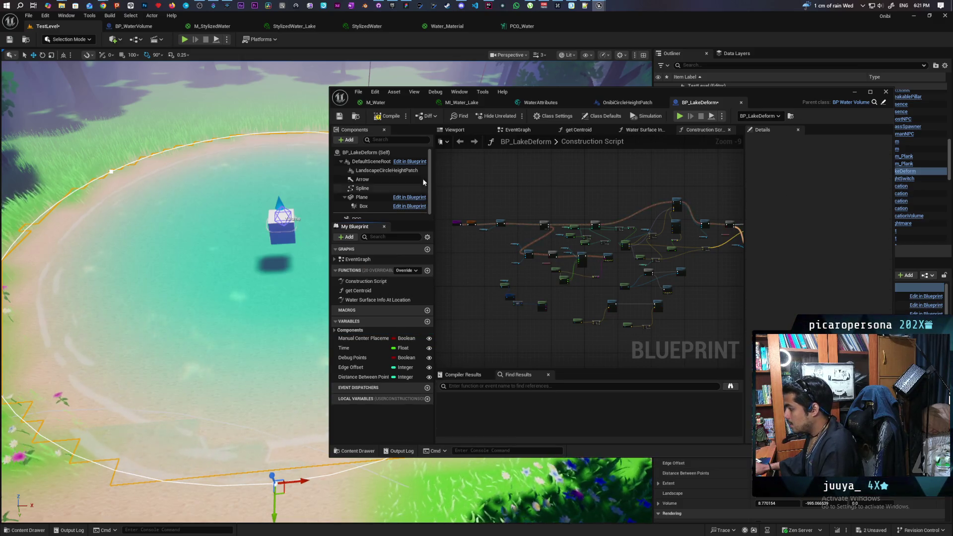
pyautogui.click(394, 119)
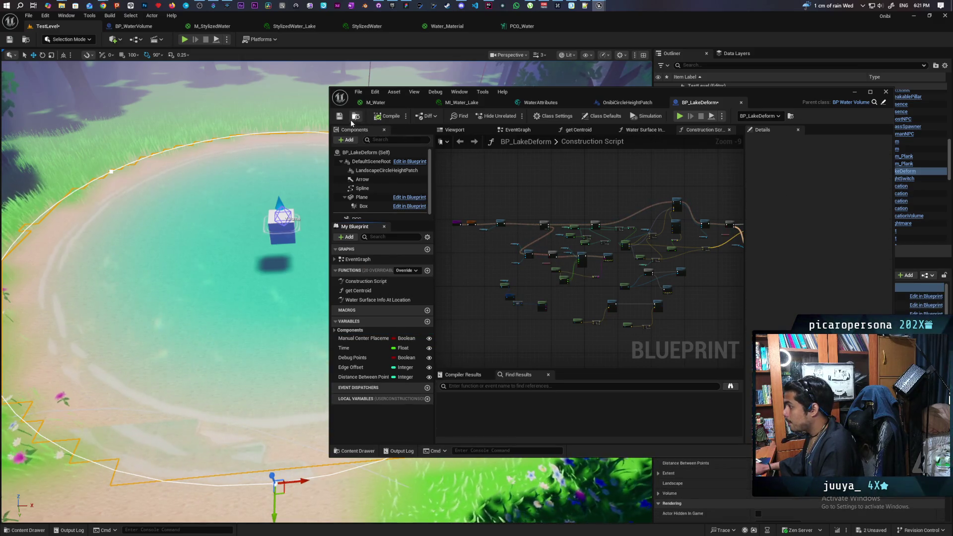
pyautogui.click(855, 91)
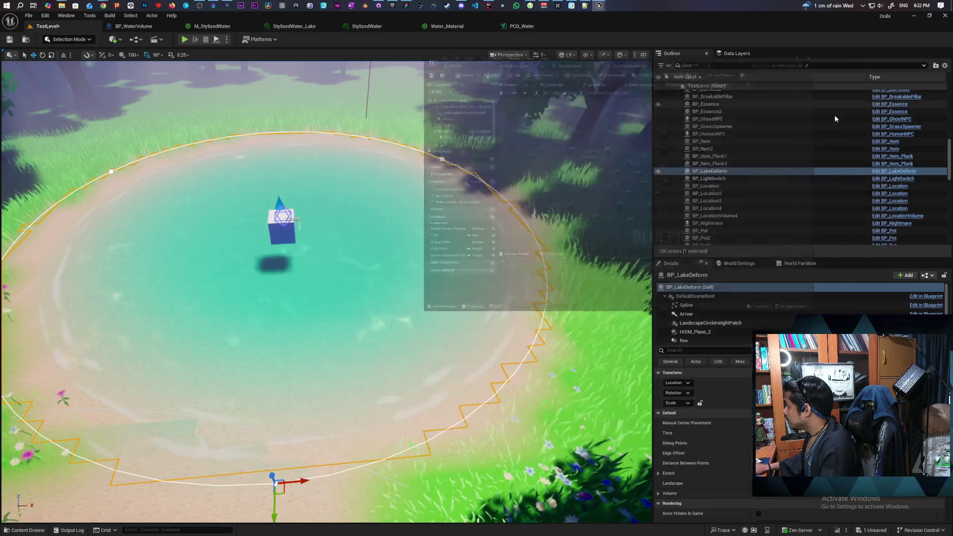
pyautogui.moveTo(347, 298)
pyautogui.mouseDown()
pyautogui.moveTo(323, 253)
pyautogui.moveTo(318, 268)
pyautogui.moveTo(318, 238)
pyautogui.moveTo(318, 258)
pyautogui.mouseUp()
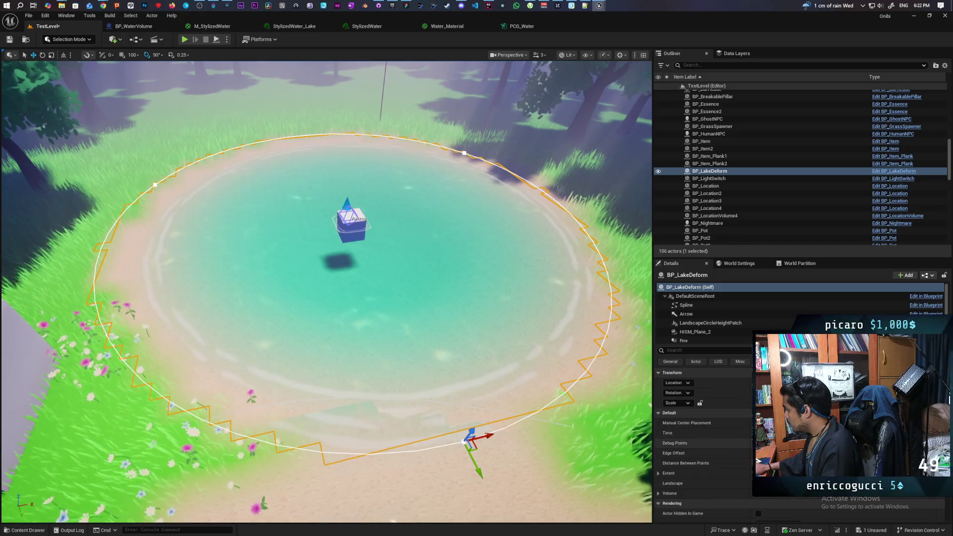
pyautogui.click(758, 443)
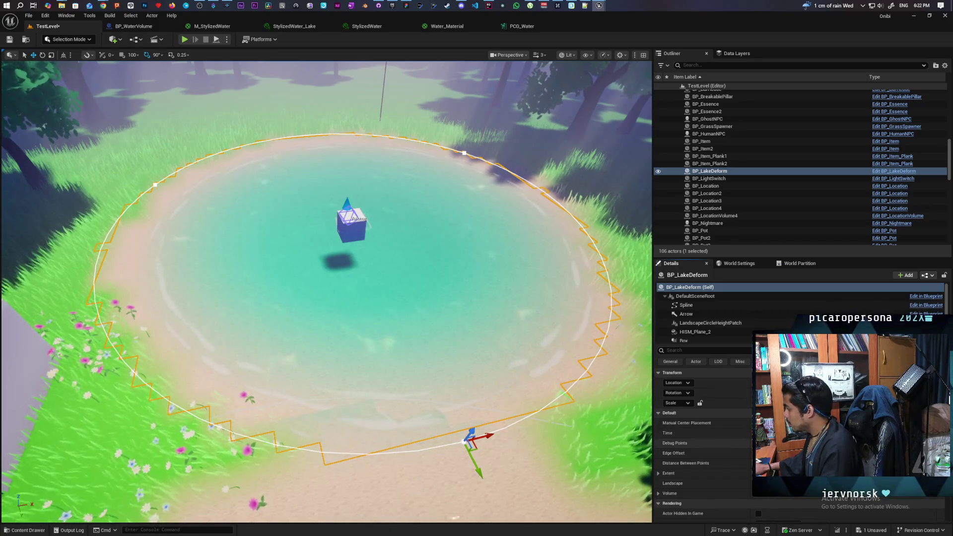
pyautogui.click(931, 277)
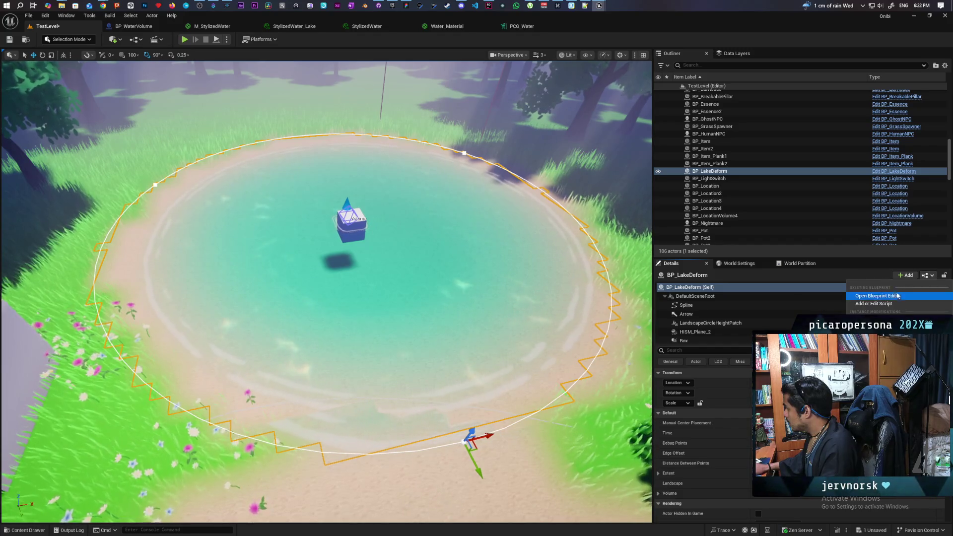
pyautogui.press('Escape')
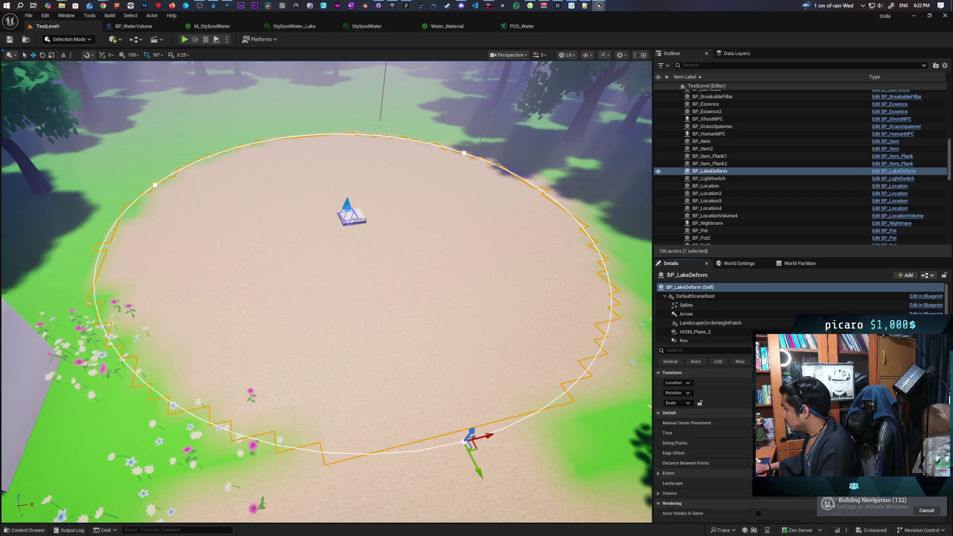
pyautogui.click(536, 357)
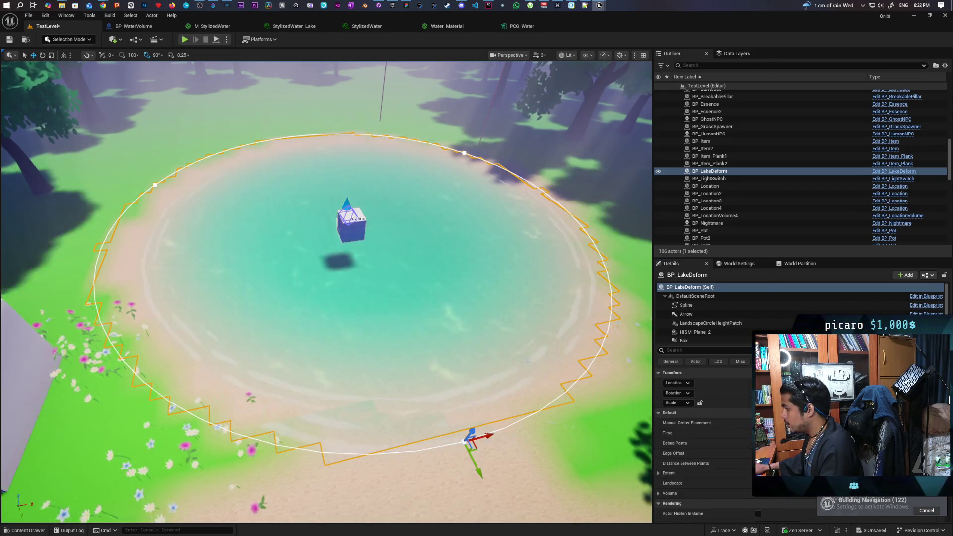
pyautogui.scroll(-5, 527, 366)
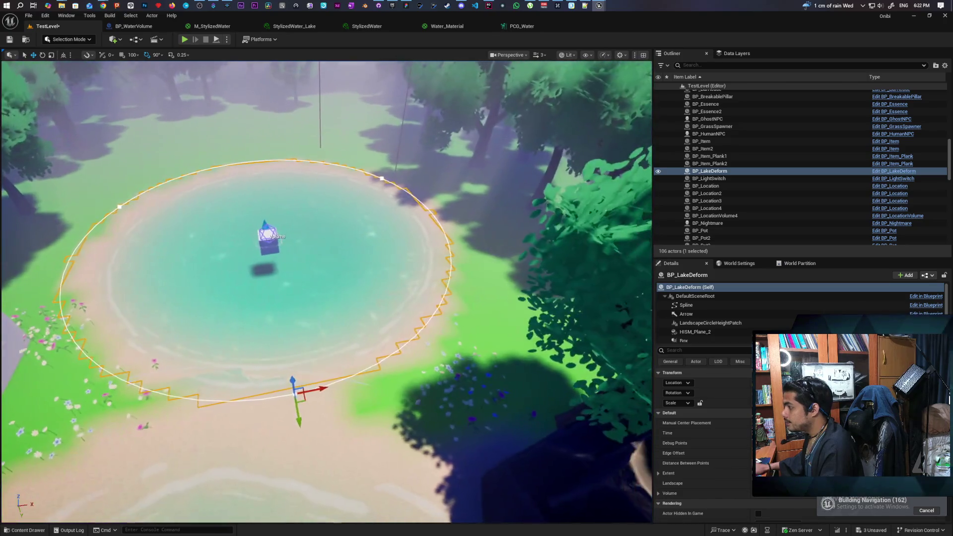
pyautogui.hotkey('ctrl', 's')
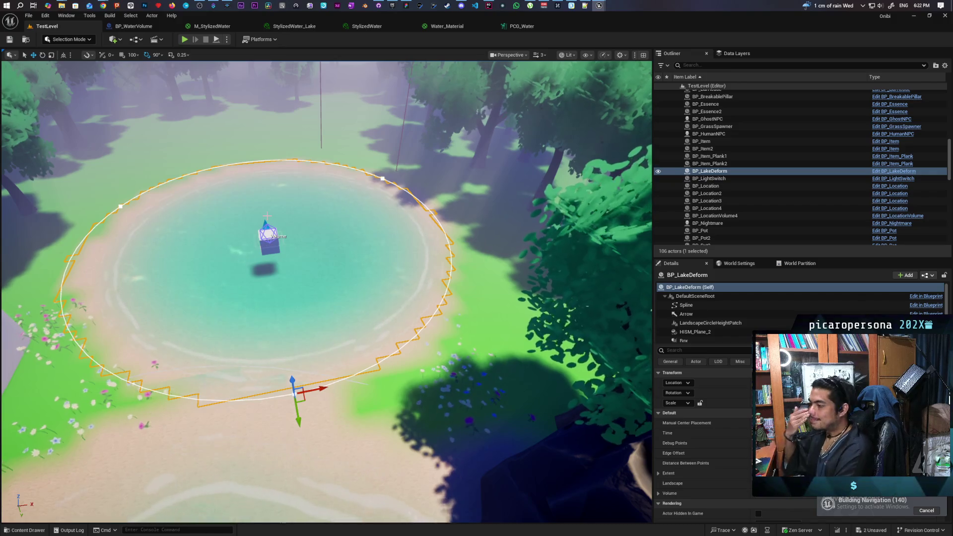
pyautogui.press('f')
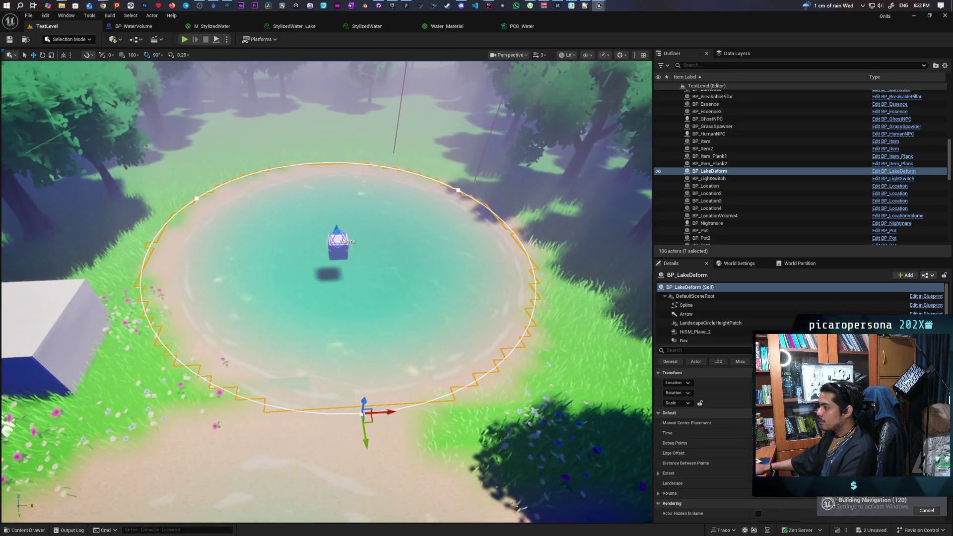
pyautogui.moveTo(285, 199); pyautogui.dragTo(285, 135)
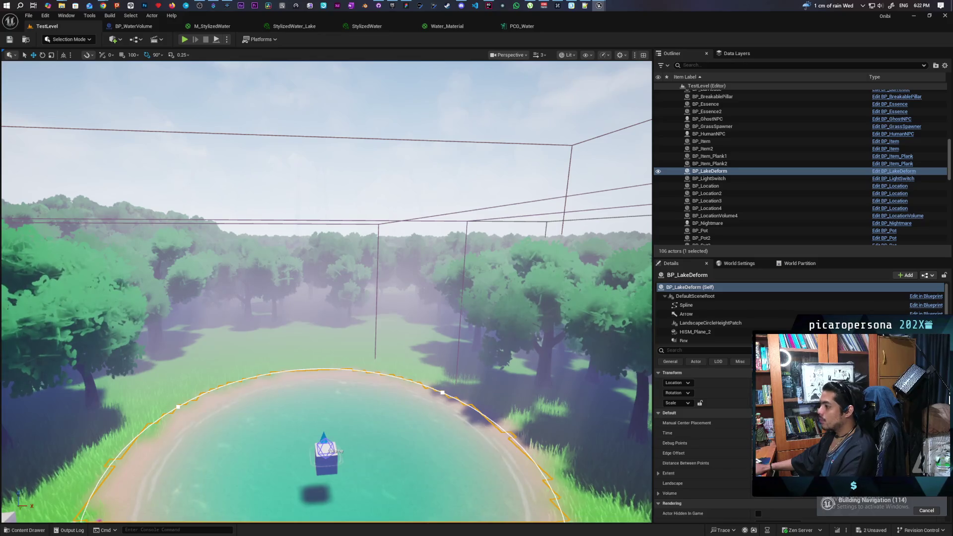
pyautogui.click(286, 99)
pyautogui.moveTo(286, 100)
pyautogui.mouseDown()
pyautogui.moveTo(285, 203)
pyautogui.moveTo(278, 144)
pyautogui.mouseUp()
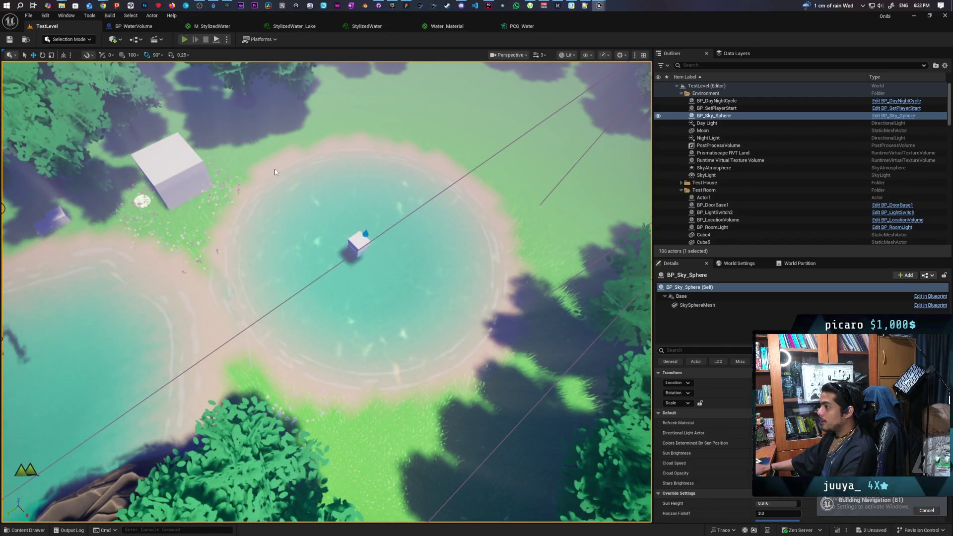
pyautogui.hotkey('alt', 'p')
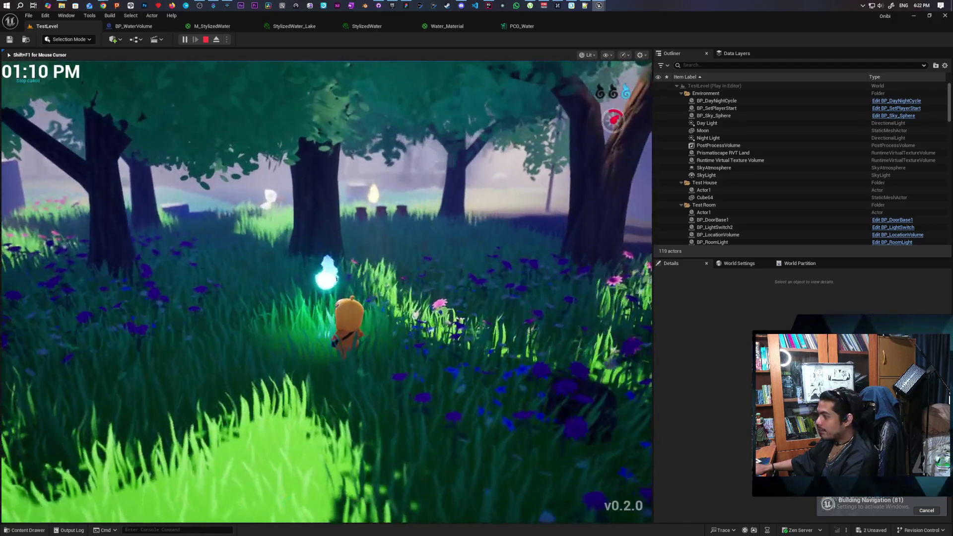
pyautogui.press('a')
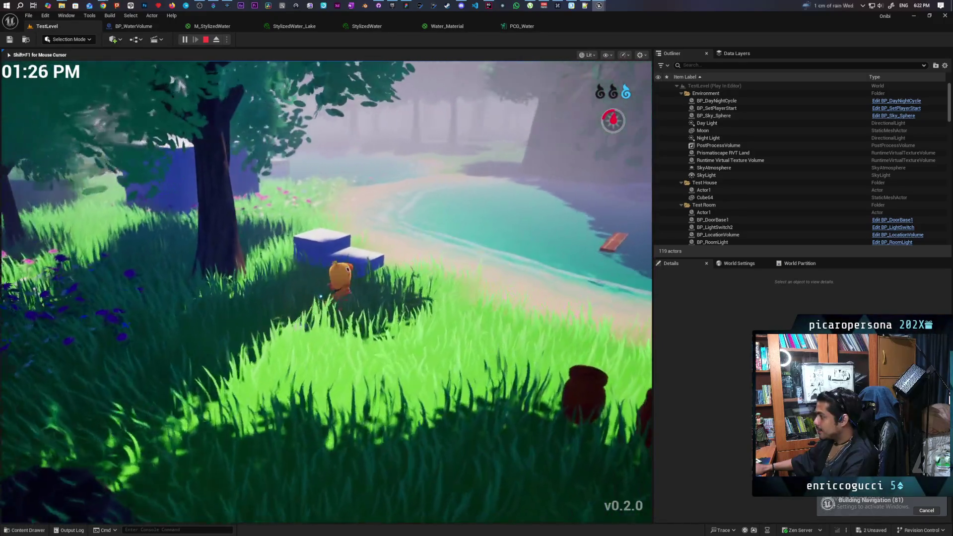
pyautogui.press('d')
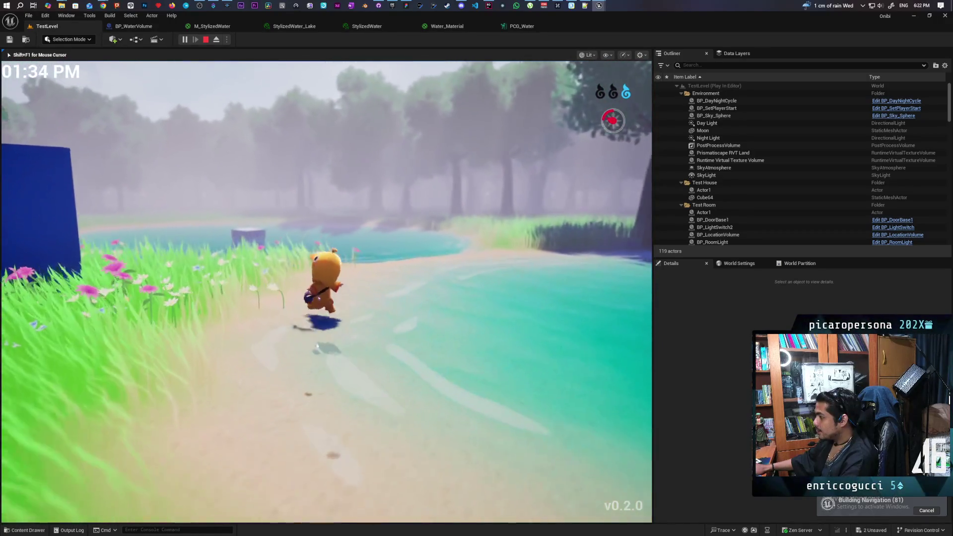
pyautogui.press('w')
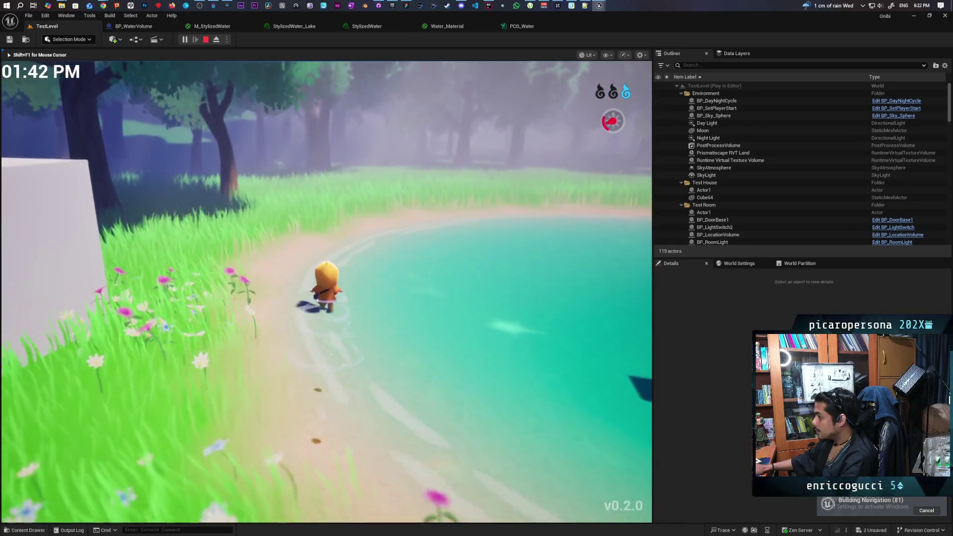
pyautogui.press('s')
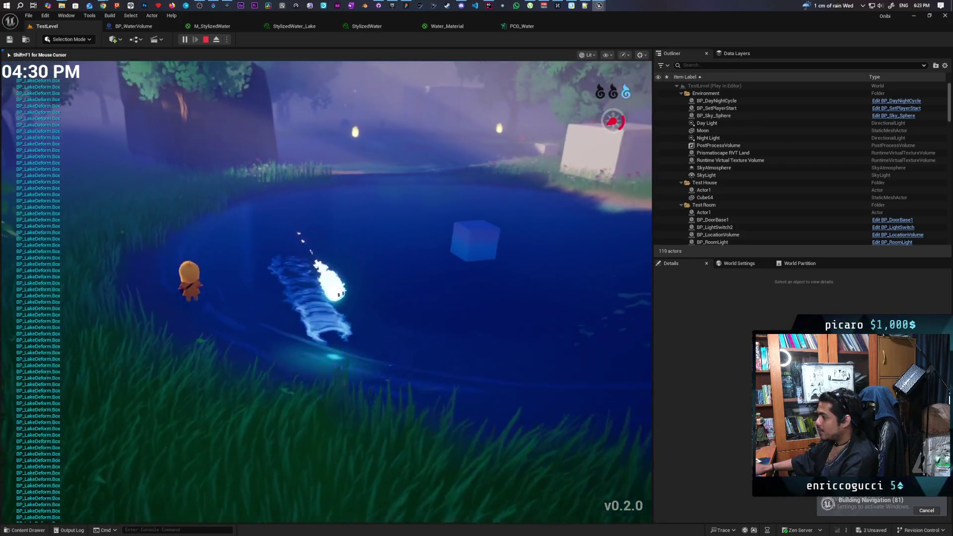
pyautogui.press('Escape')
pyautogui.click(609, 480)
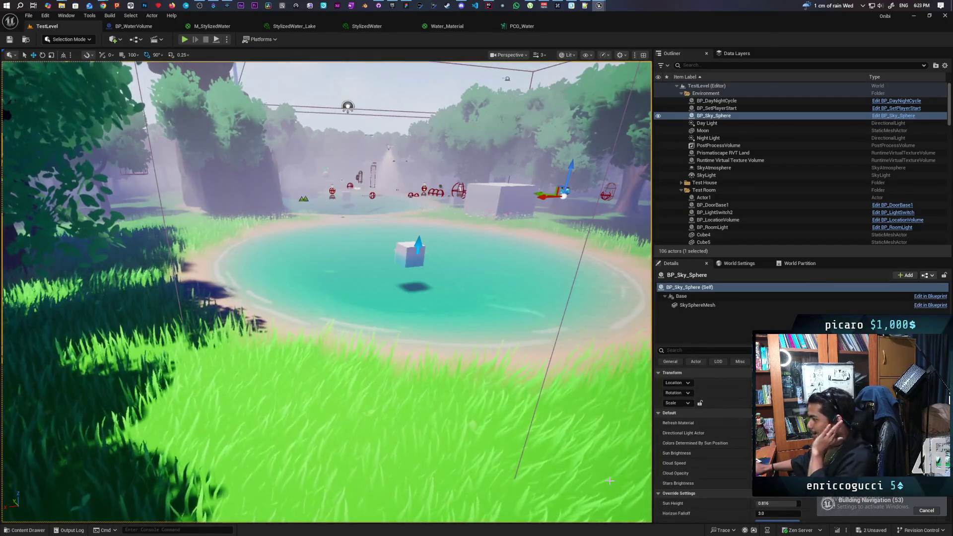
# Fly the camera down along the lake shore, then switch to the Water_Material graph
pyautogui.moveTo(609, 480)
pyautogui.mouseDown()
pyautogui.moveTo(571, 474)
pyautogui.moveTo(635, 465)
pyautogui.moveTo(601, 471)
pyautogui.mouseUp()
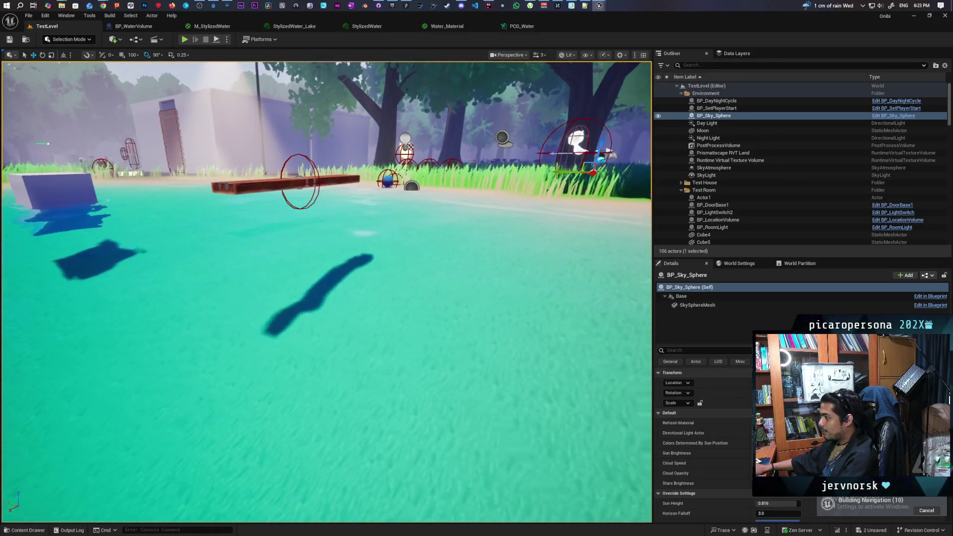
pyautogui.moveTo(601, 470); pyautogui.dragTo(579, 469)
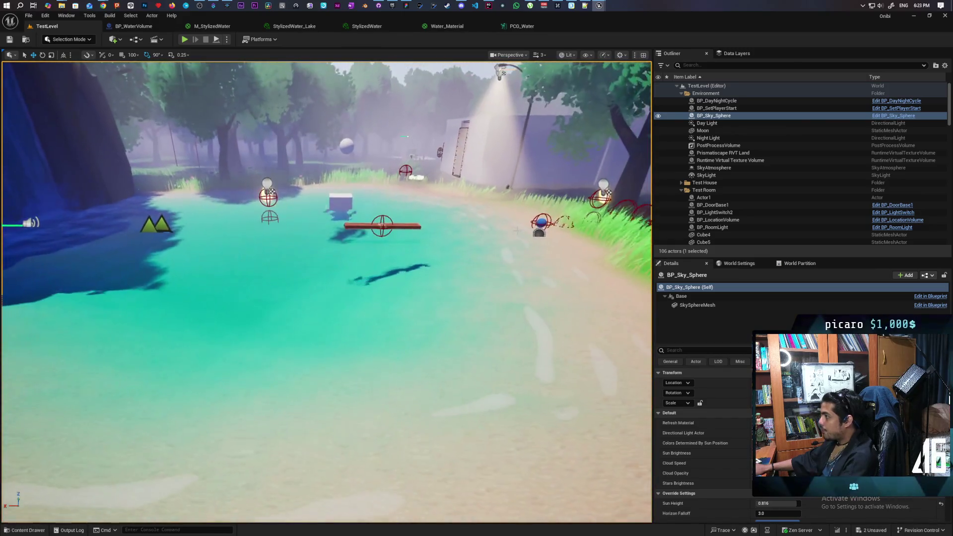
pyautogui.click(456, 27)
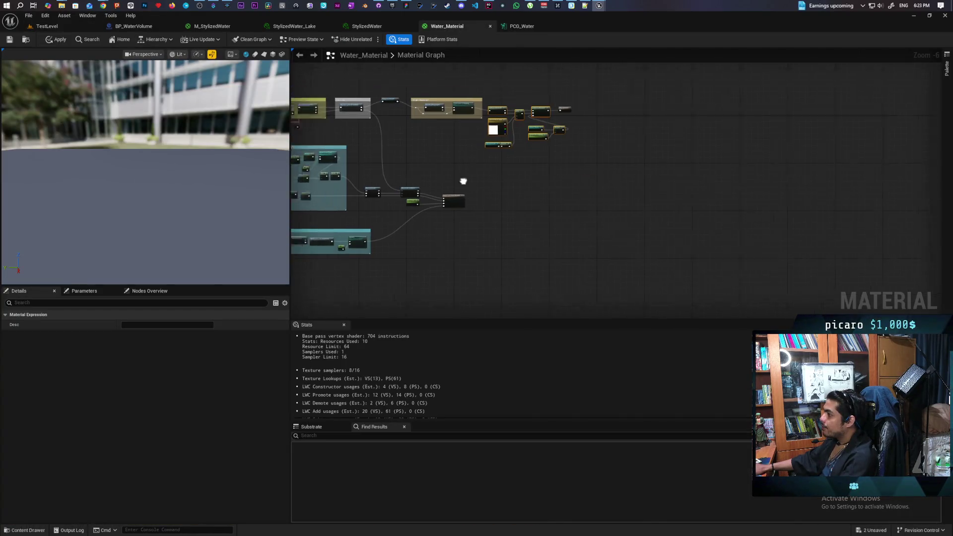
# Pan past Beach Foam and River Flowmaps to Water Attributes and open SetWaveAttributes
pyautogui.scroll(2, 580, 237)
pyautogui.scroll(2, 549, 240)
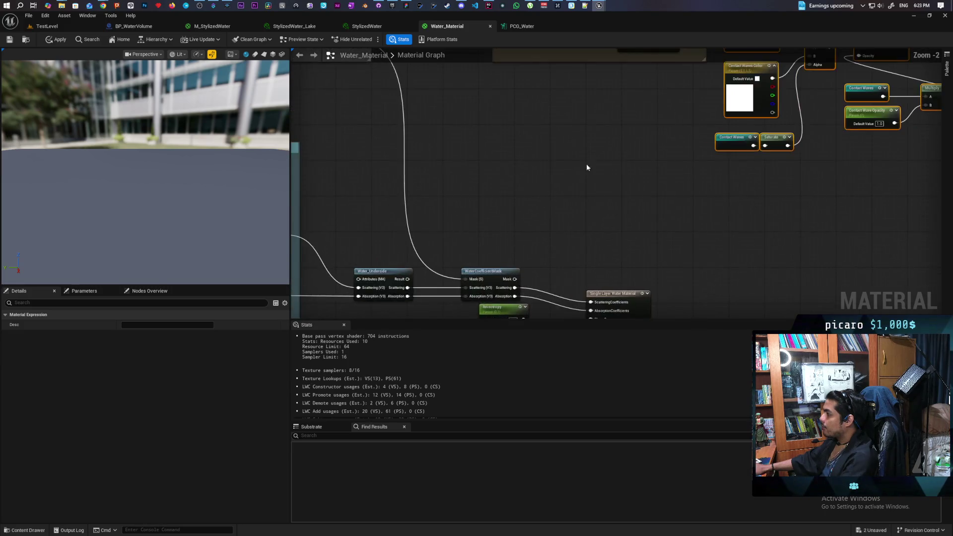
pyautogui.moveTo(585, 167)
pyautogui.mouseDown()
pyautogui.moveTo(528, 289)
pyautogui.moveTo(534, 240)
pyautogui.moveTo(656, 269)
pyautogui.mouseUp()
pyautogui.moveTo(493, 264)
pyautogui.mouseDown()
pyautogui.moveTo(611, 279)
pyautogui.moveTo(611, 269)
pyautogui.mouseUp()
pyautogui.moveTo(485, 223); pyautogui.dragTo(546, 201)
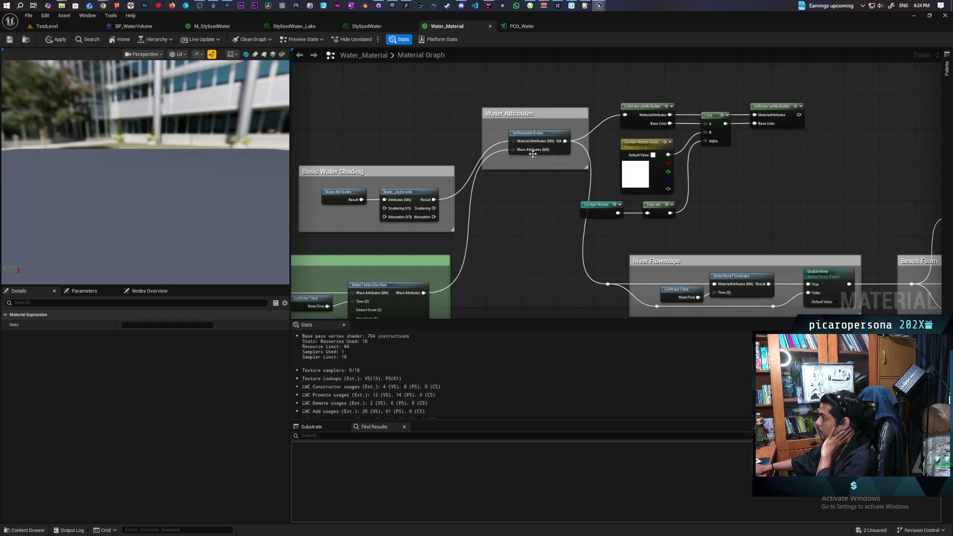
pyautogui.doubleClick(555, 149)
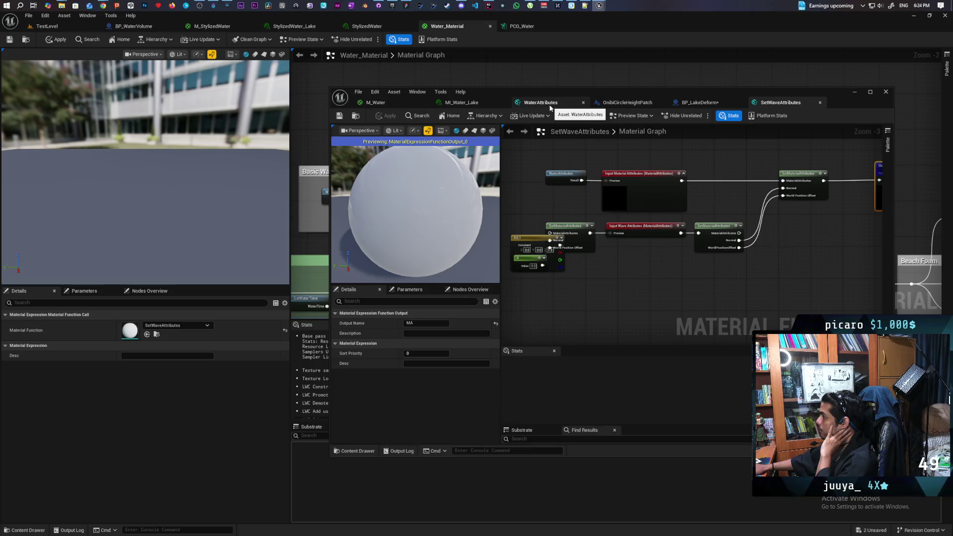
# Move the SetWaveAttributes window to the lower left and bring Output MA into view
pyautogui.moveTo(610, 97)
pyautogui.mouseDown()
pyautogui.moveTo(403, 354)
pyautogui.moveTo(364, 252)
pyautogui.moveTo(342, 239)
pyautogui.mouseUp()
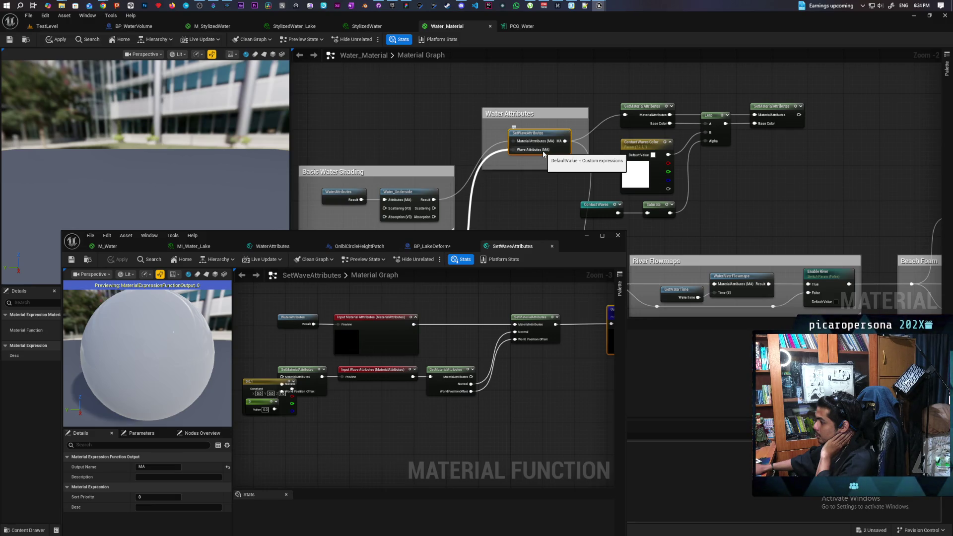
pyautogui.moveTo(508, 353)
pyautogui.mouseDown()
pyautogui.moveTo(356, 343)
pyautogui.moveTo(384, 342)
pyautogui.moveTo(354, 356)
pyautogui.moveTo(352, 381)
pyautogui.moveTo(352, 338)
pyautogui.mouseUp()
pyautogui.hotkey('ctrl', 'v')
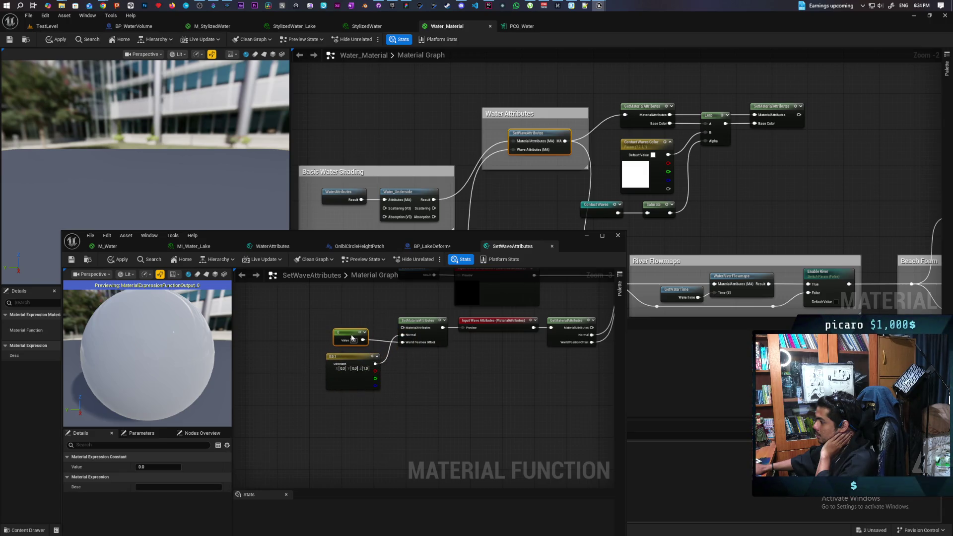
pyautogui.moveTo(501, 358); pyautogui.dragTo(426, 404)
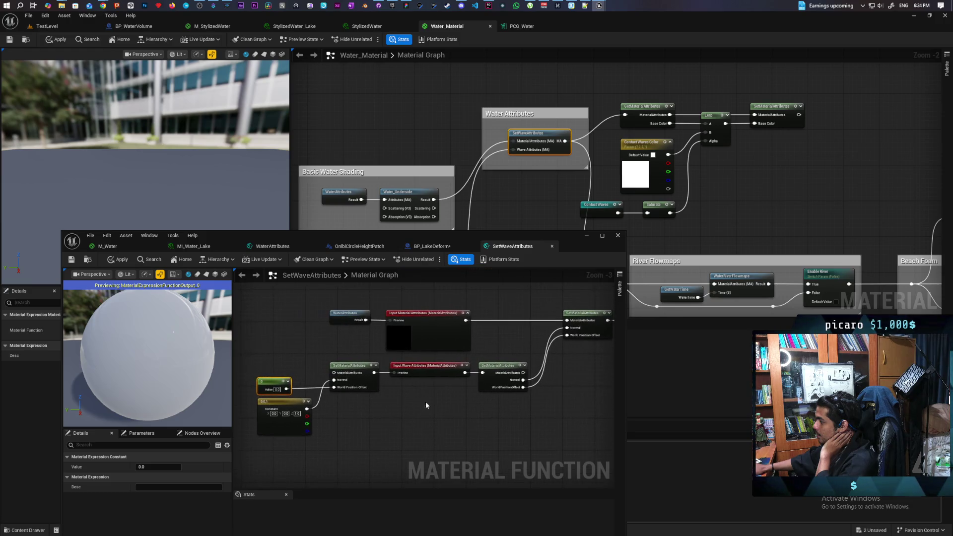
# Inspect the Input Wave Attributes node and shift the graph to show all nodes
pyautogui.click(424, 371)
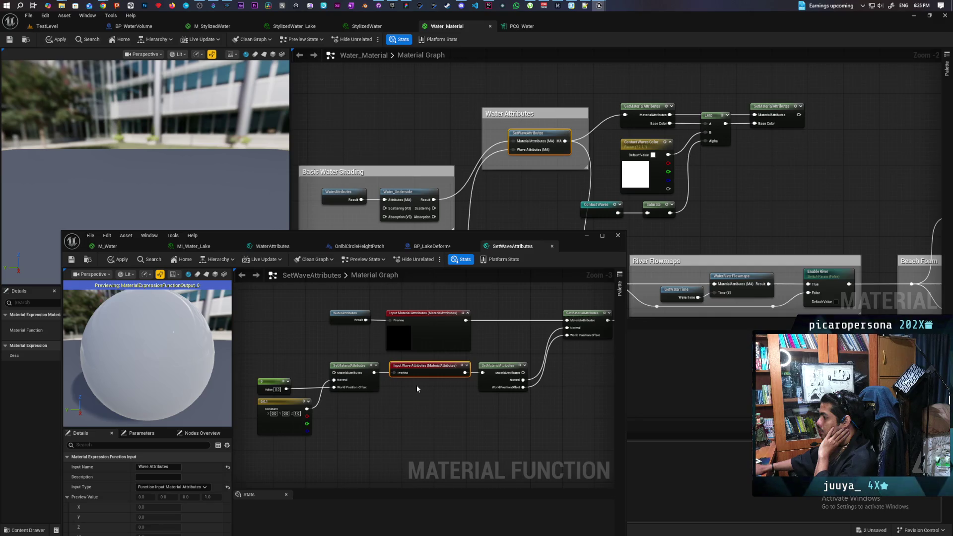
pyautogui.moveTo(288, 371); pyautogui.dragTo(373, 435)
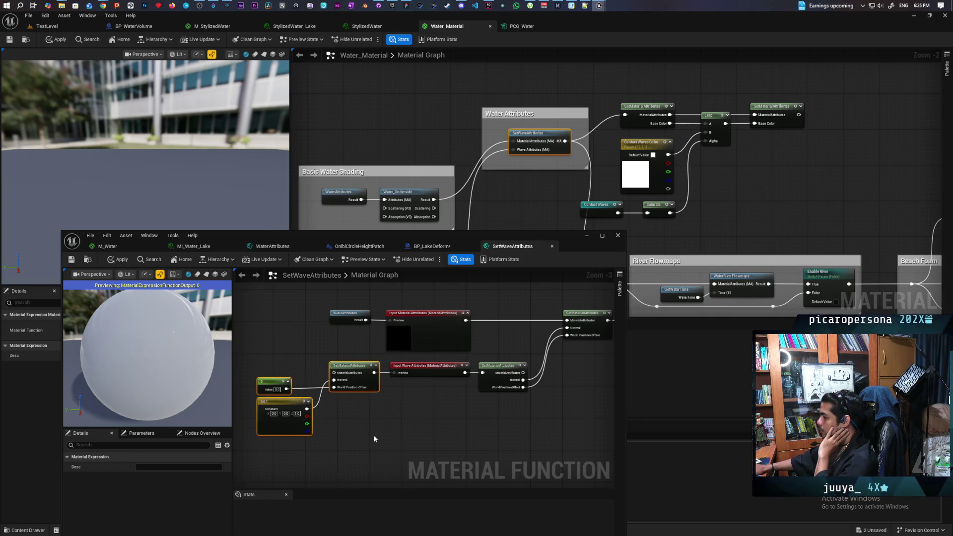
pyautogui.click(429, 368)
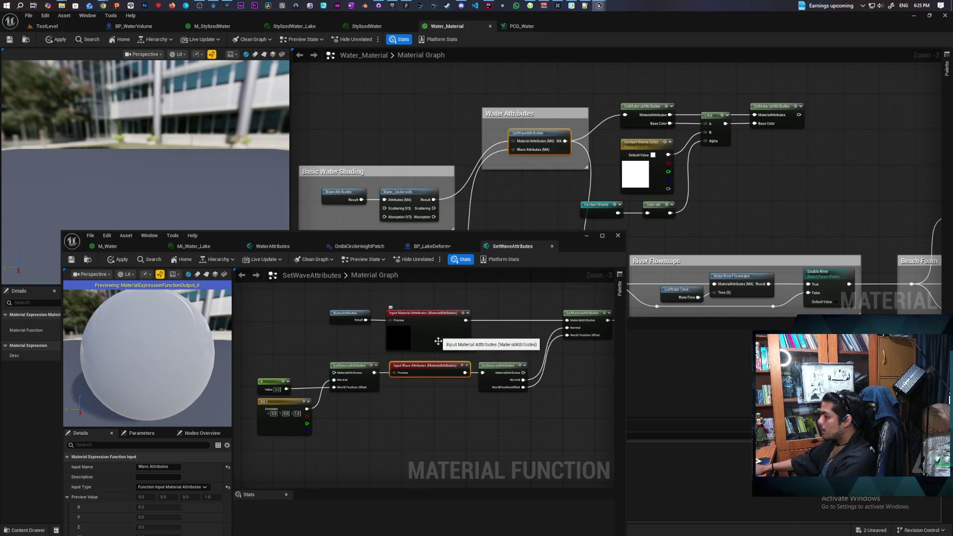
pyautogui.moveTo(418, 392)
pyautogui.mouseDown()
pyautogui.moveTo(433, 371)
pyautogui.moveTo(442, 404)
pyautogui.moveTo(402, 381)
pyautogui.mouseUp()
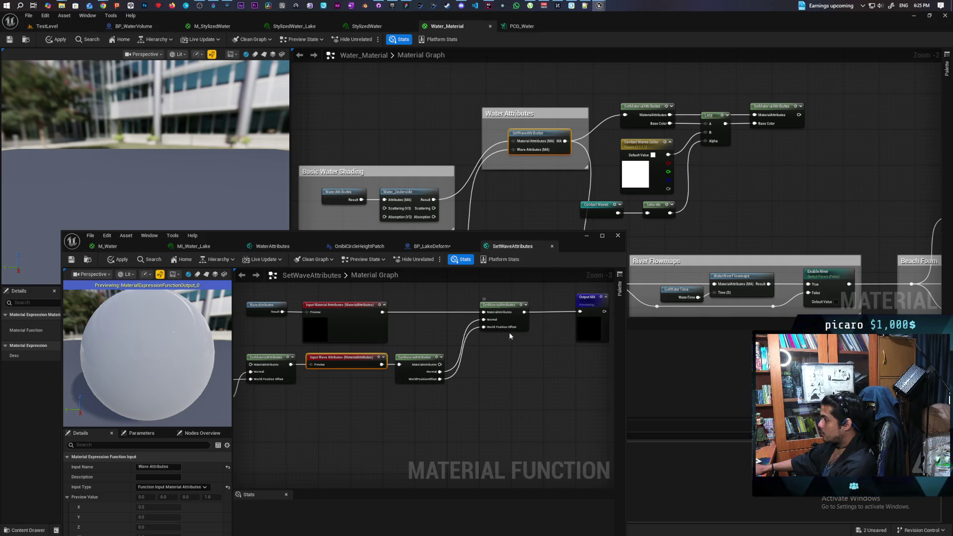
pyautogui.moveTo(559, 363)
pyautogui.mouseDown()
pyautogui.moveTo(495, 373)
pyautogui.moveTo(527, 364)
pyautogui.mouseUp()
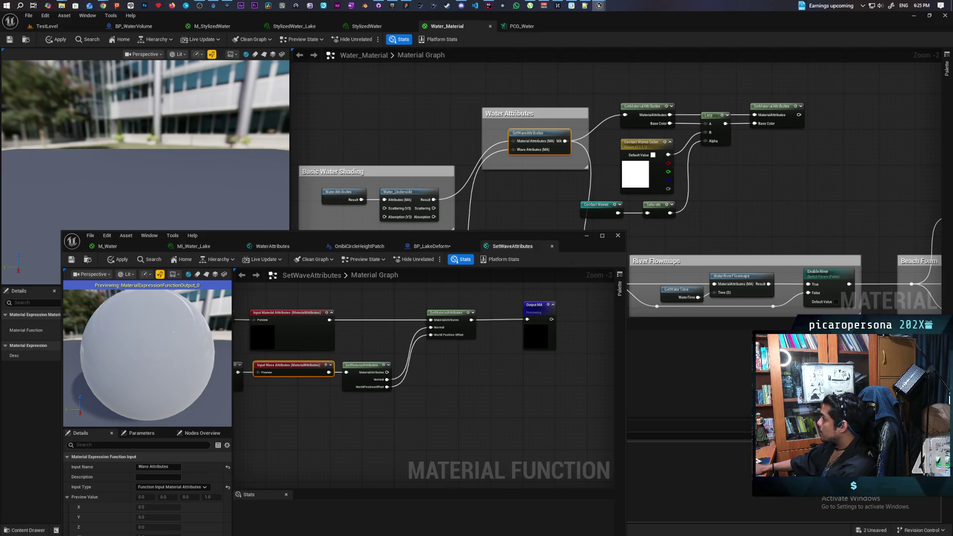
pyautogui.moveTo(749, 221); pyautogui.dragTo(756, 139)
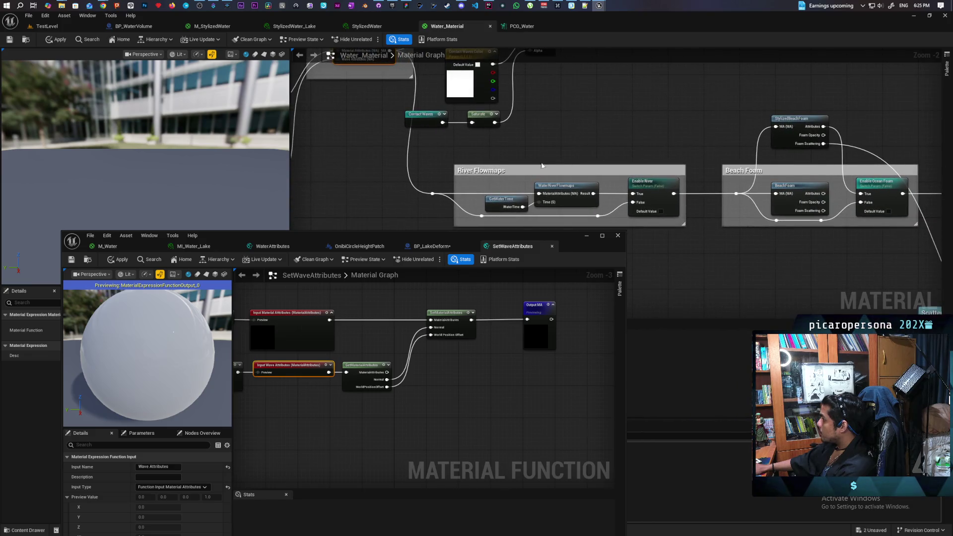
# Pan to the Fluid Simulation and Masking groups and open the GetWaterTime function
pyautogui.moveTo(602, 159); pyautogui.dragTo(563, 129)
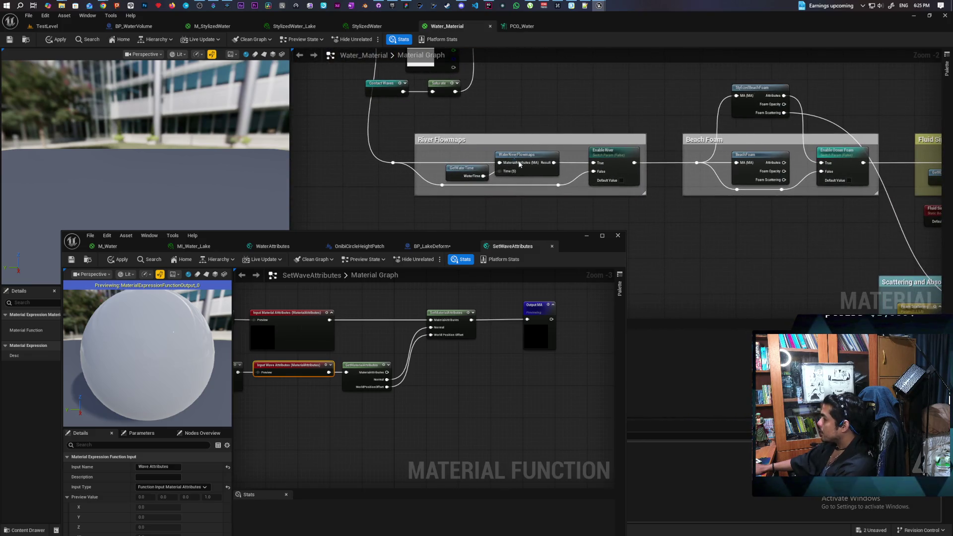
pyautogui.moveTo(644, 189)
pyautogui.mouseDown()
pyautogui.moveTo(425, 189)
pyautogui.moveTo(442, 192)
pyautogui.moveTo(440, 200)
pyautogui.mouseUp()
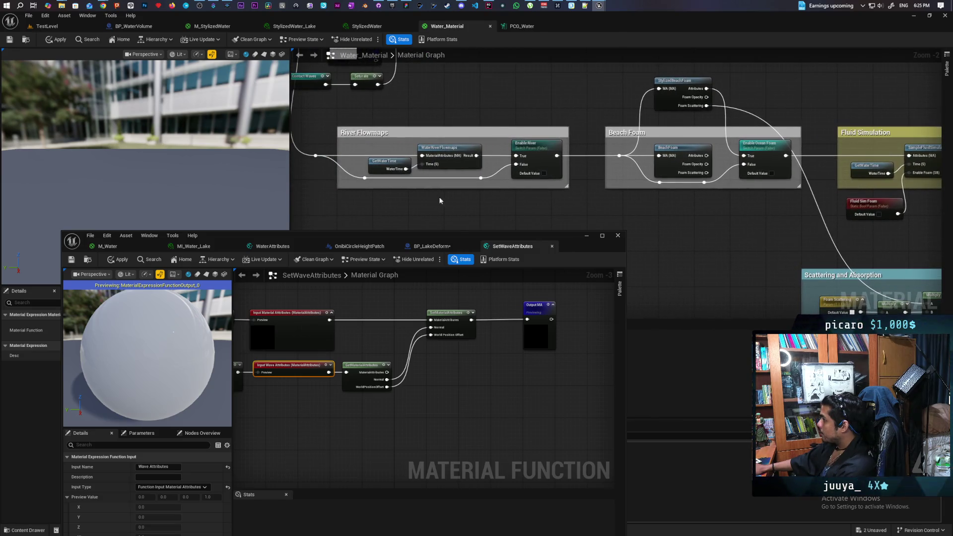
pyautogui.doubleClick(387, 166)
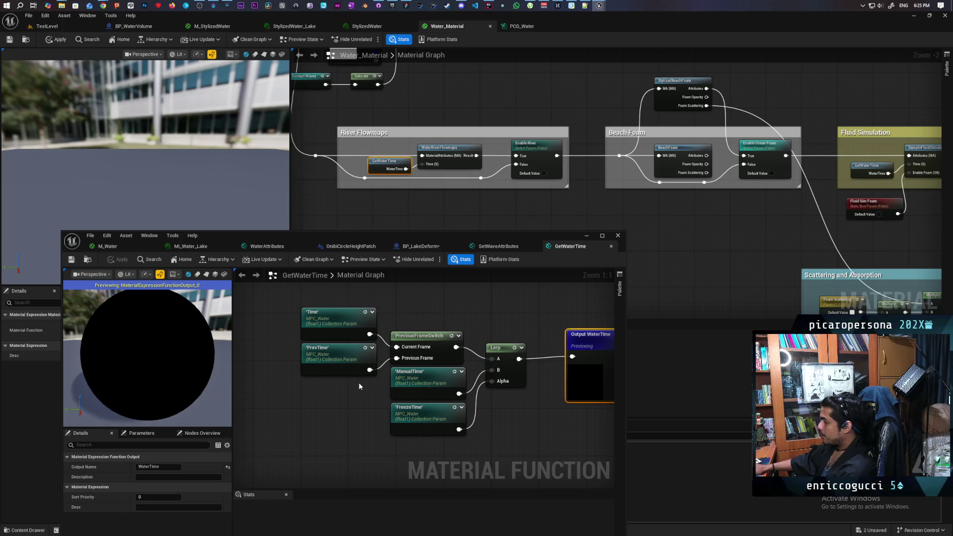
pyautogui.moveTo(504, 326)
pyautogui.mouseDown()
pyautogui.moveTo(443, 335)
pyautogui.moveTo(471, 335)
pyautogui.mouseUp()
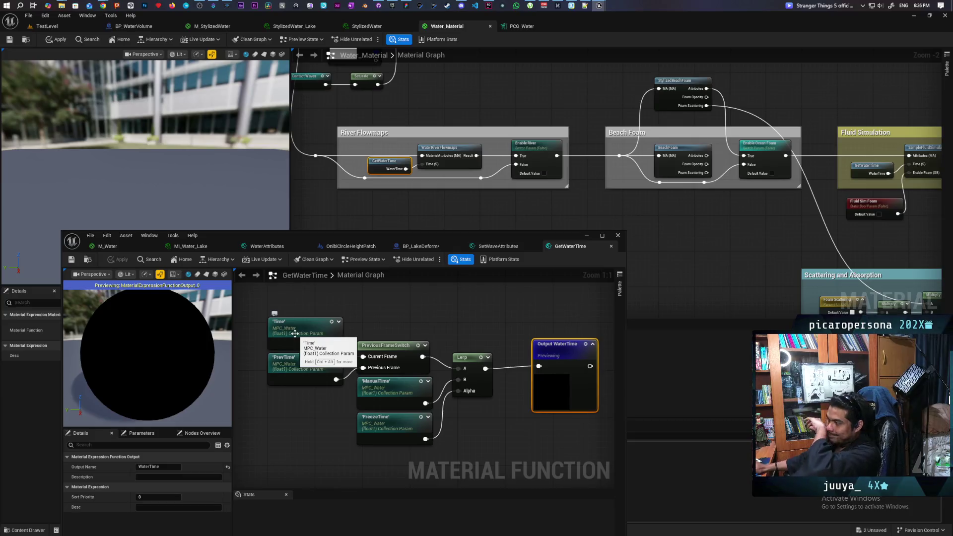
pyautogui.scroll(-1, 664, 219)
pyautogui.scroll(-1, 663, 215)
pyautogui.moveTo(663, 215)
pyautogui.mouseDown()
pyautogui.moveTo(516, 214)
pyautogui.moveTo(499, 189)
pyautogui.mouseUp()
pyautogui.scroll(2, 464, 170)
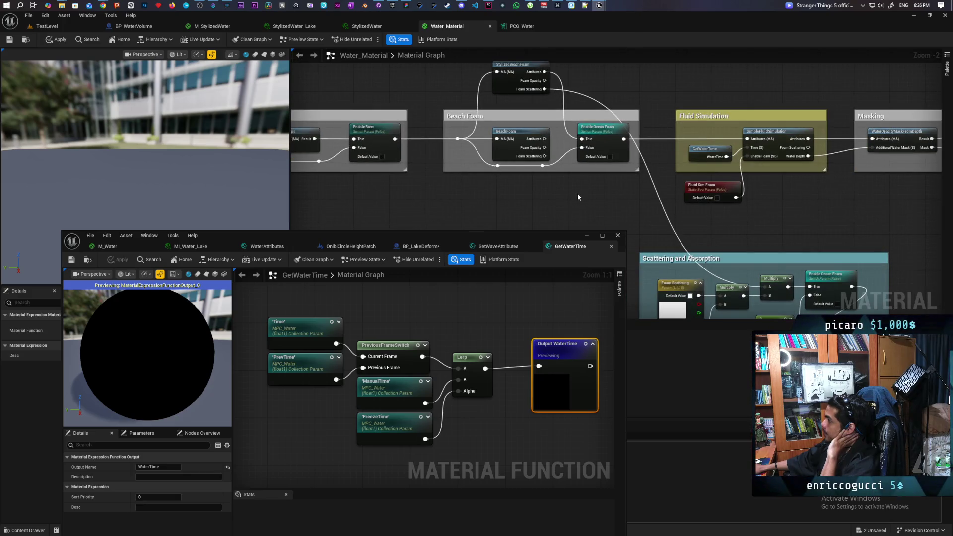
# Pan past Scattering, Masking and Height Mapping VS, then open WaterOpacityMaskFromDepth's function graph
pyautogui.moveTo(628, 204)
pyautogui.mouseDown()
pyautogui.moveTo(536, 106)
pyautogui.moveTo(487, 127)
pyautogui.moveTo(508, 102)
pyautogui.moveTo(567, 126)
pyautogui.moveTo(398, 181)
pyautogui.moveTo(284, 170)
pyautogui.moveTo(297, 227)
pyautogui.mouseUp()
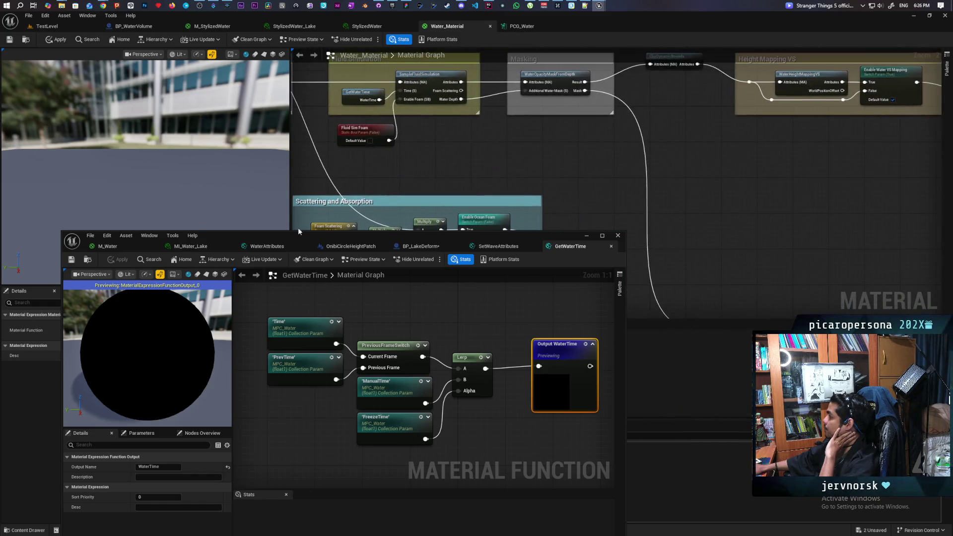
pyautogui.moveTo(471, 177)
pyautogui.mouseDown()
pyautogui.moveTo(474, 167)
pyautogui.moveTo(456, 200)
pyautogui.mouseUp()
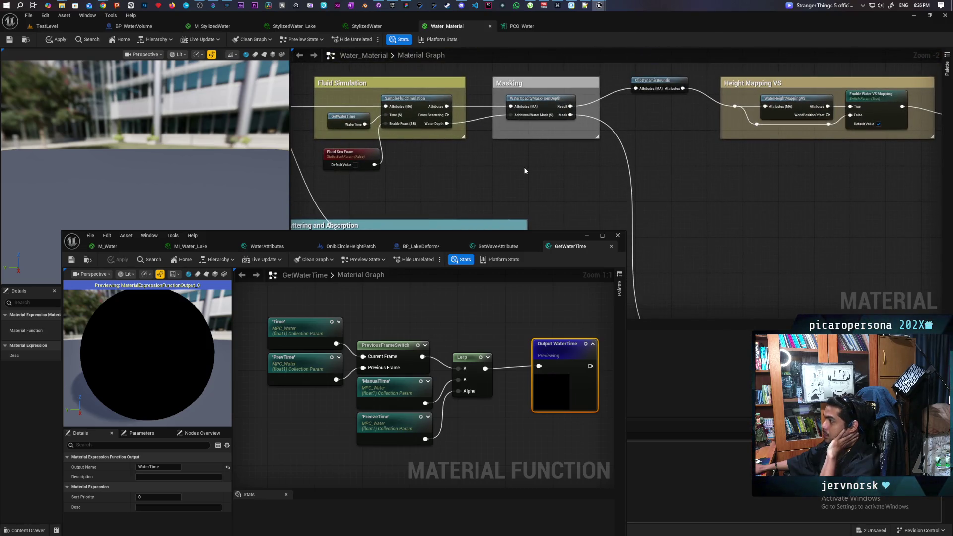
pyautogui.moveTo(492, 160); pyautogui.dragTo(513, 180)
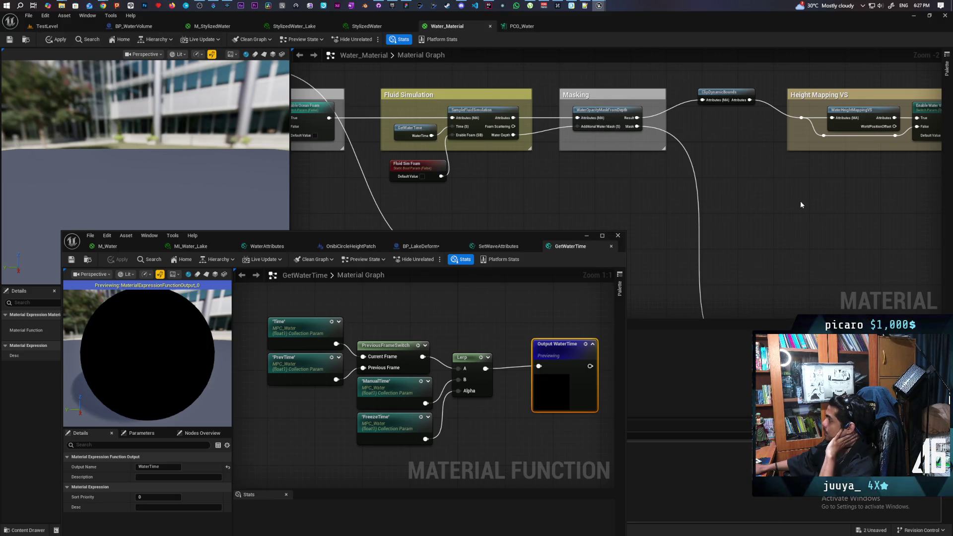
pyautogui.moveTo(800, 205); pyautogui.dragTo(580, 219)
pyautogui.click(514, 116)
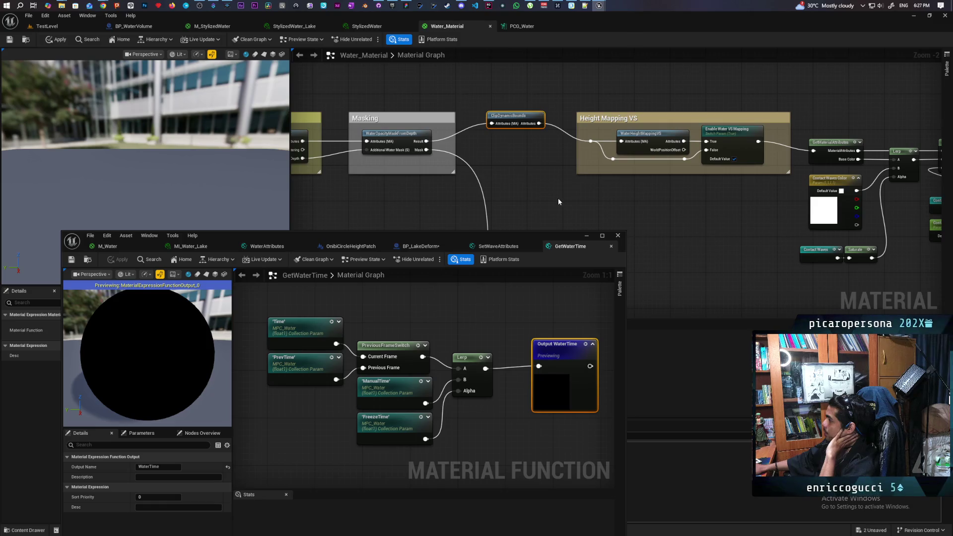
pyautogui.doubleClick(400, 139)
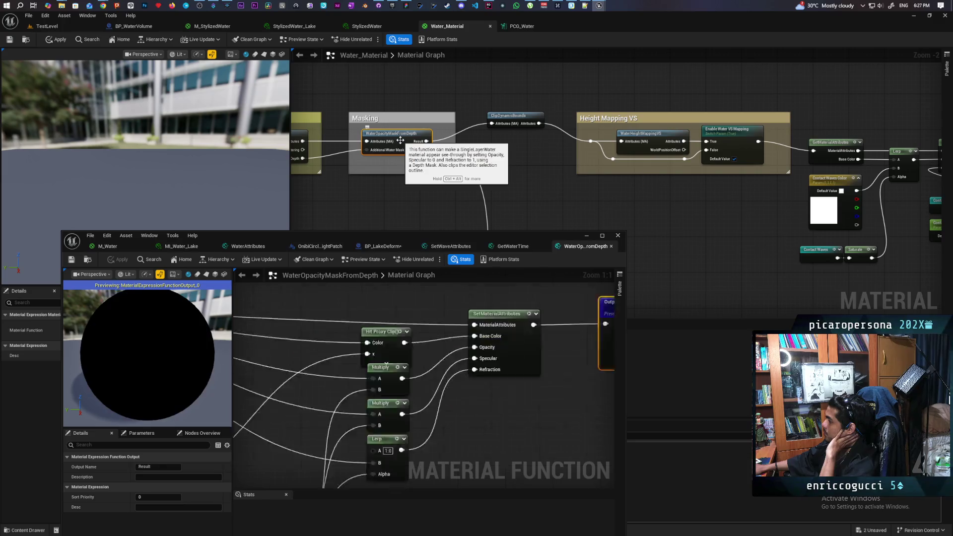
pyautogui.scroll(-3, 535, 339)
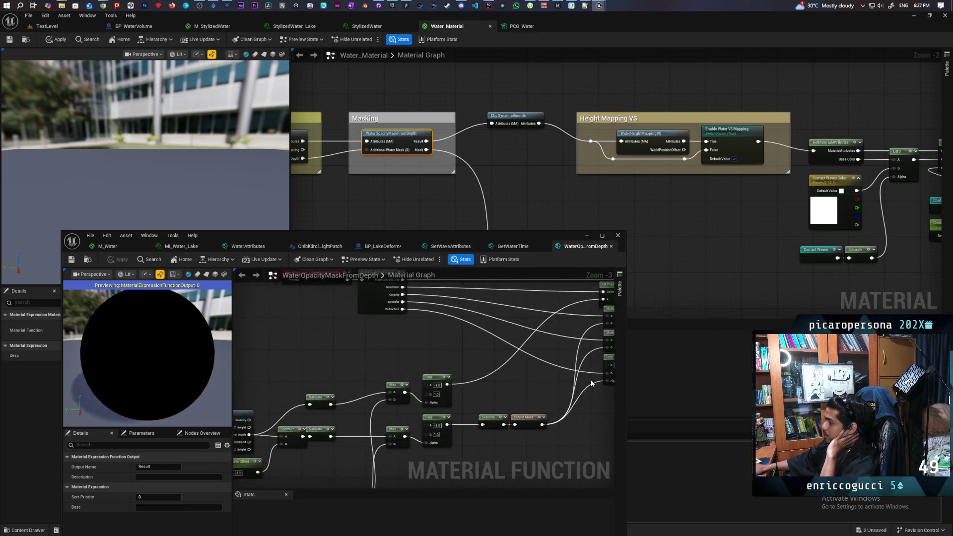
pyautogui.scroll(4, 425, 347)
pyautogui.moveTo(451, 353); pyautogui.dragTo(351, 379)
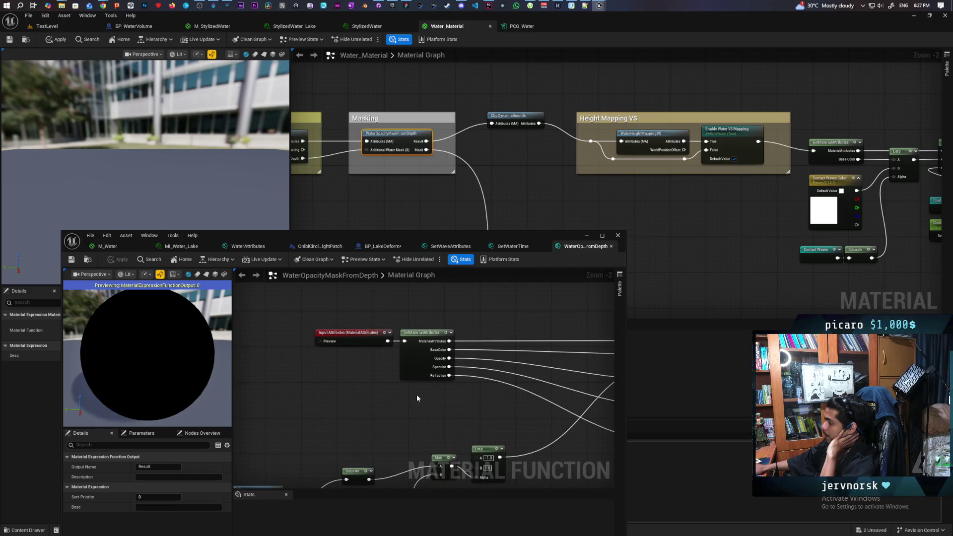
pyautogui.moveTo(459, 401)
pyautogui.mouseDown()
pyautogui.moveTo(293, 370)
pyautogui.moveTo(361, 366)
pyautogui.moveTo(346, 365)
pyautogui.moveTo(362, 377)
pyautogui.moveTo(335, 325)
pyautogui.moveTo(382, 313)
pyautogui.mouseUp()
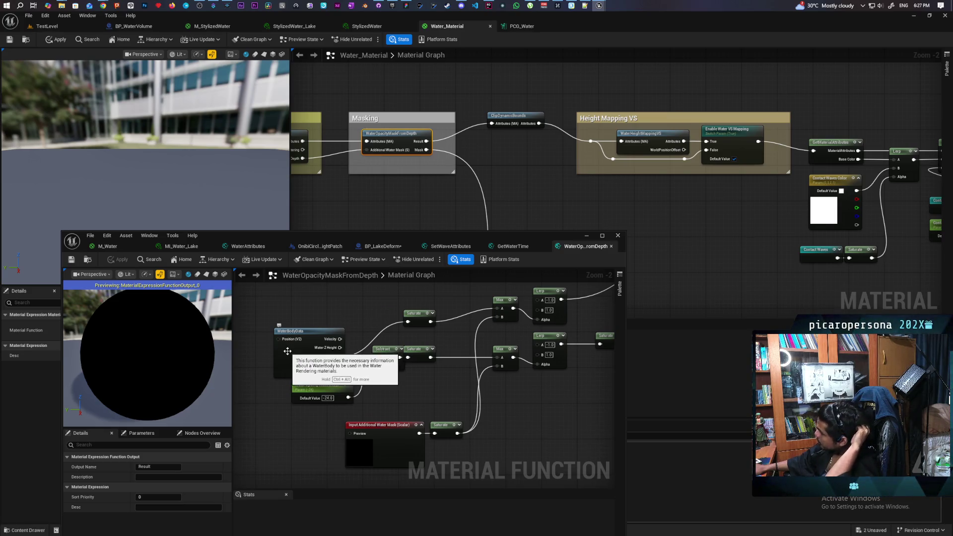
pyautogui.rightClick(288, 351)
pyautogui.click(267, 354)
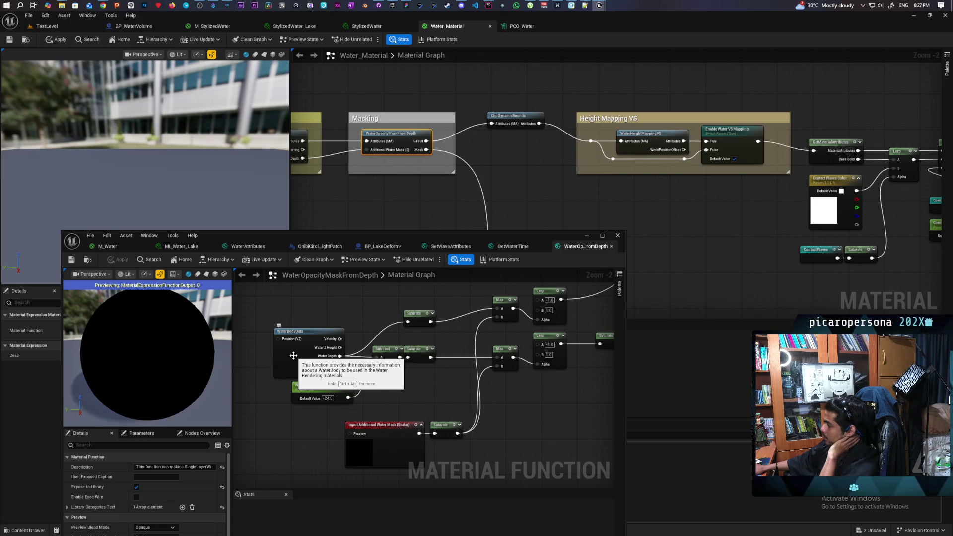
pyautogui.moveTo(405, 452)
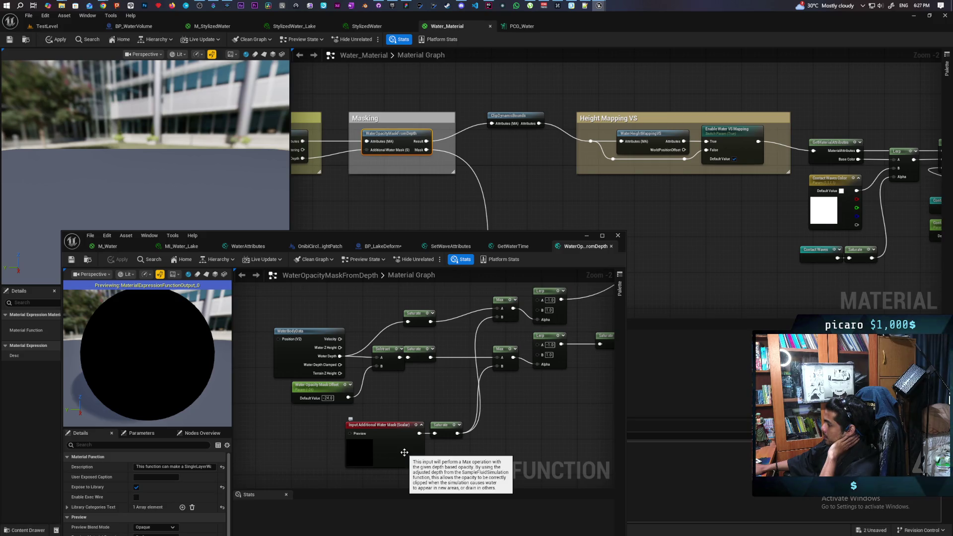
pyautogui.moveTo(544, 412)
pyautogui.mouseDown()
pyautogui.moveTo(428, 417)
pyautogui.moveTo(389, 432)
pyautogui.mouseUp()
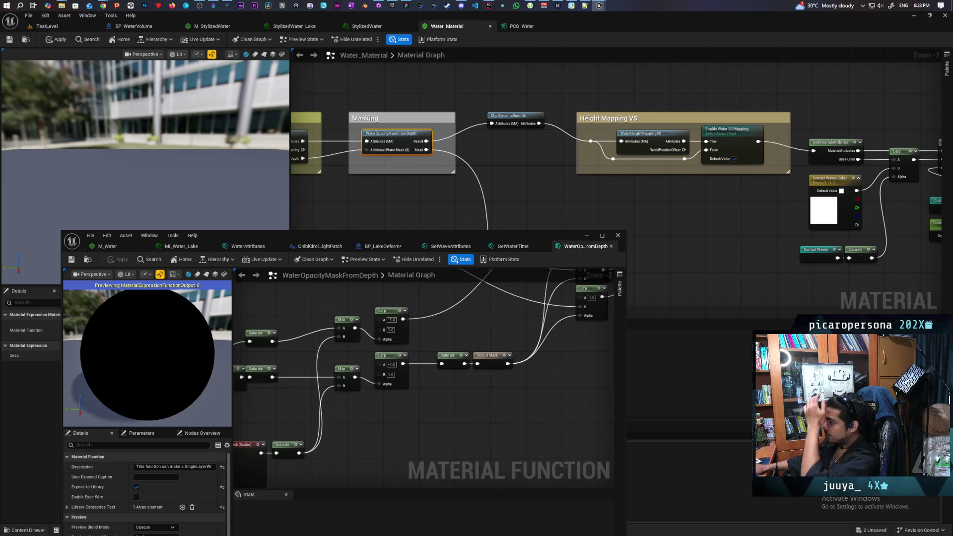
pyautogui.moveTo(547, 361)
pyautogui.mouseDown()
pyautogui.moveTo(420, 395)
pyautogui.moveTo(354, 461)
pyautogui.mouseUp()
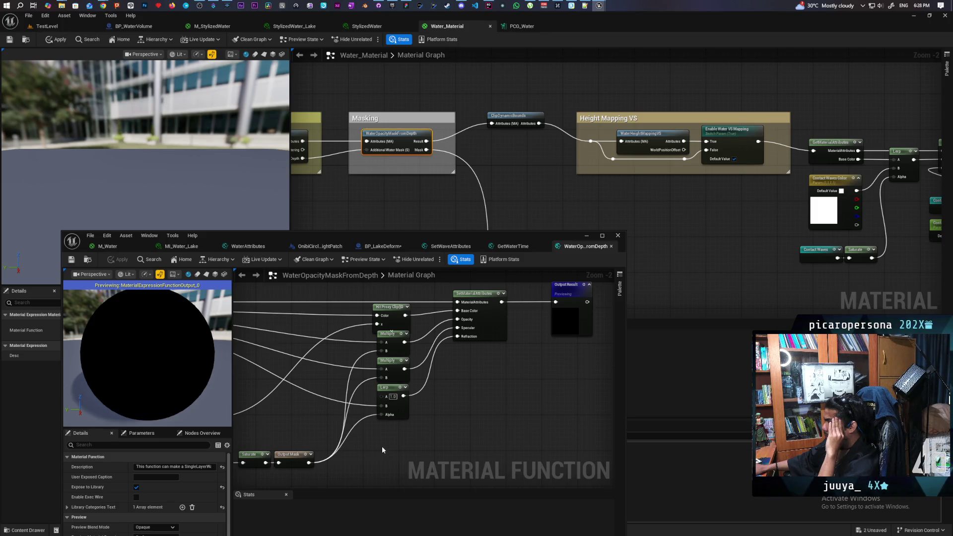
pyautogui.moveTo(466, 410)
pyautogui.mouseDown()
pyautogui.moveTo(447, 404)
pyautogui.moveTo(476, 385)
pyautogui.moveTo(457, 432)
pyautogui.mouseUp()
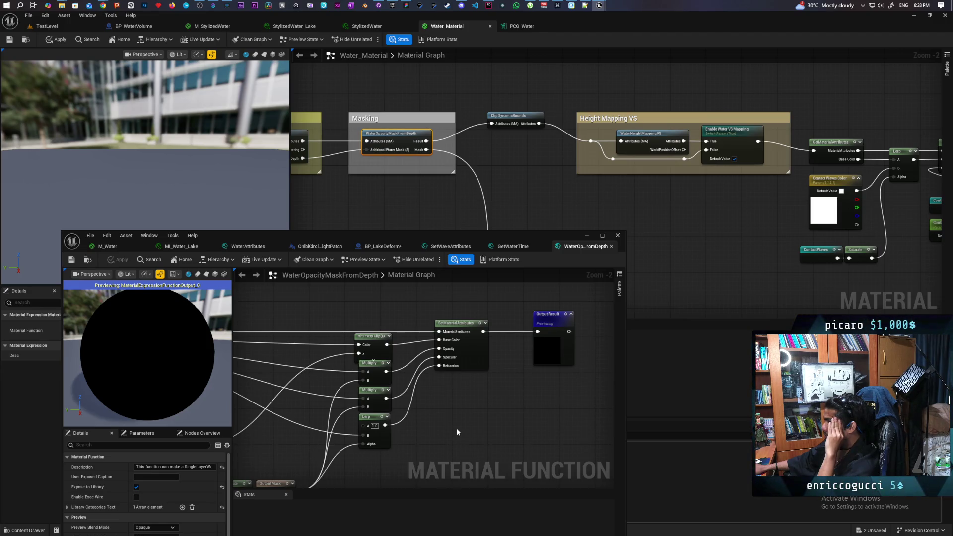
pyautogui.scroll(-1, 457, 428)
pyautogui.moveTo(456, 428)
pyautogui.mouseDown()
pyautogui.moveTo(491, 391)
pyautogui.moveTo(461, 409)
pyautogui.moveTo(556, 368)
pyautogui.moveTo(528, 369)
pyautogui.moveTo(596, 363)
pyautogui.mouseUp()
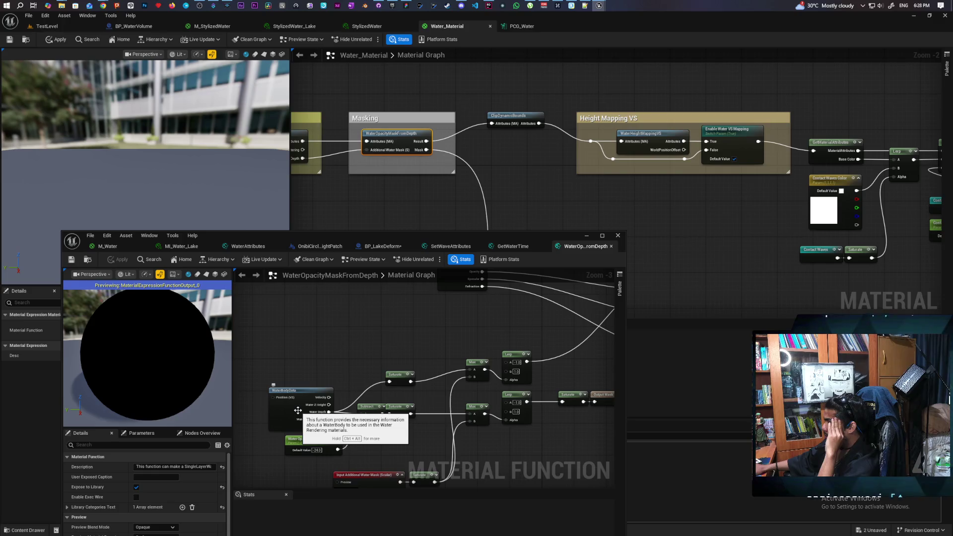
pyautogui.click(298, 410)
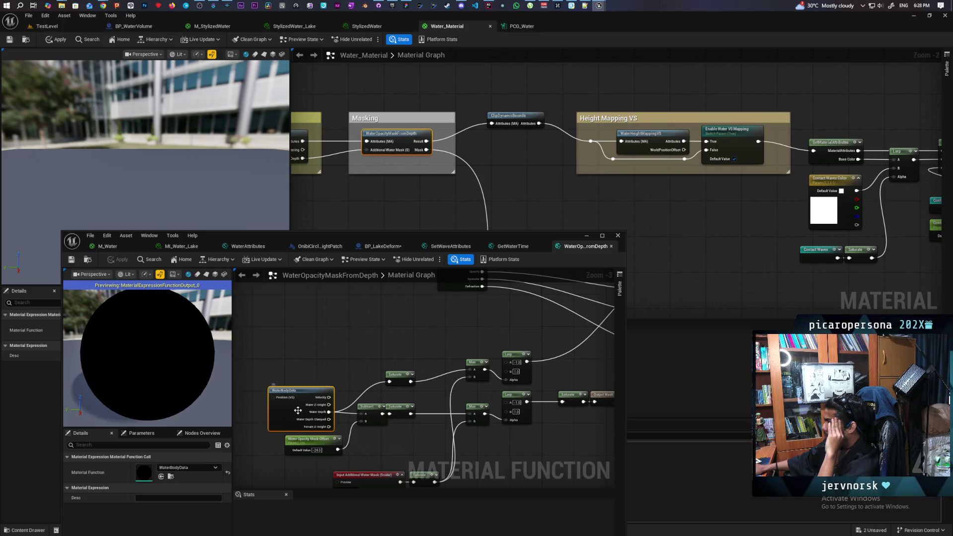
# Open and inspect the WaterBodyData function graph, then return to the M_Water tab
pyautogui.doubleClick(298, 410)
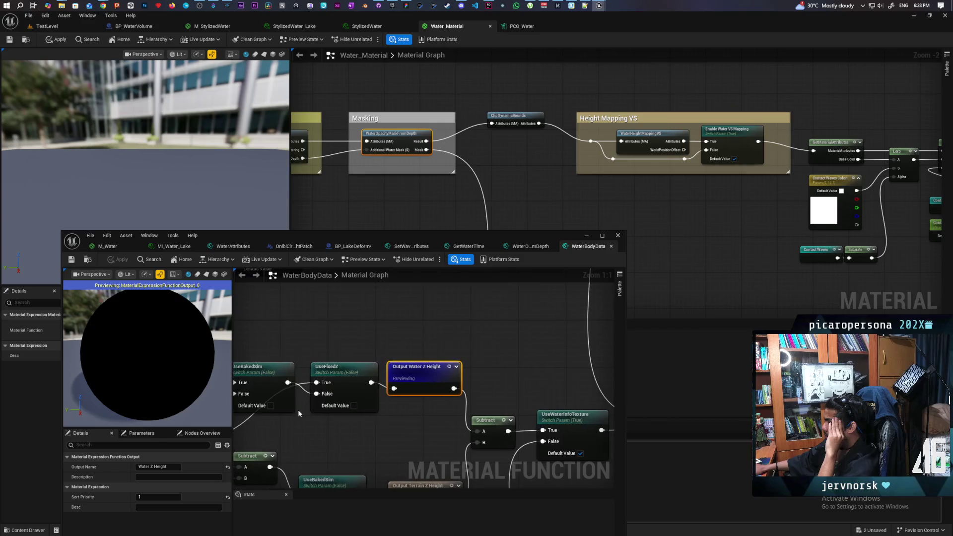
pyautogui.scroll(-4, 392, 425)
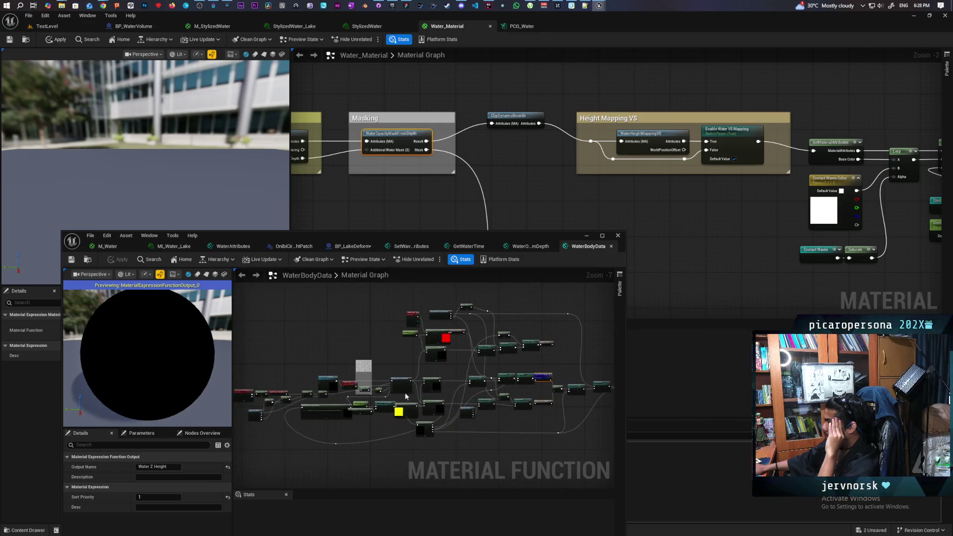
pyautogui.scroll(5, 469, 356)
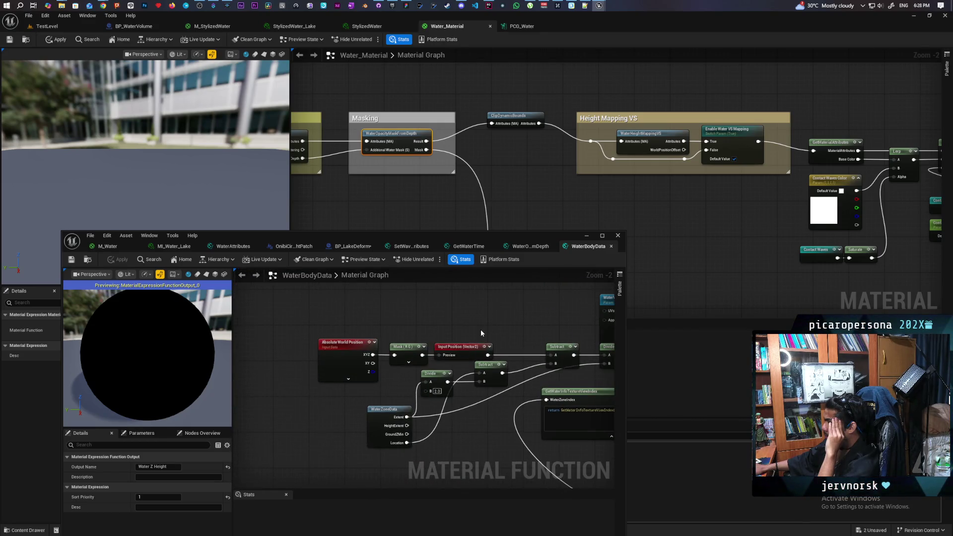
pyautogui.moveTo(507, 325); pyautogui.dragTo(405, 315)
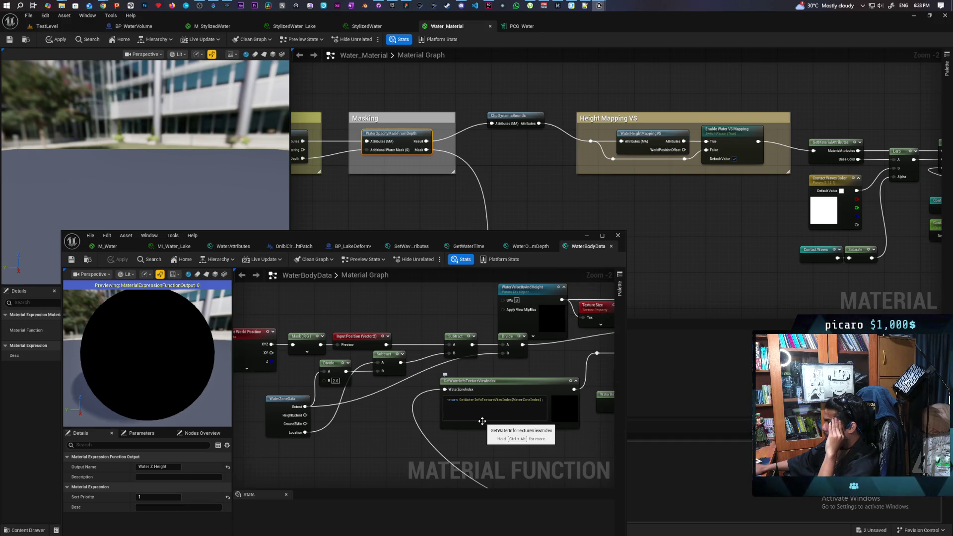
pyautogui.scroll(-4, 393, 416)
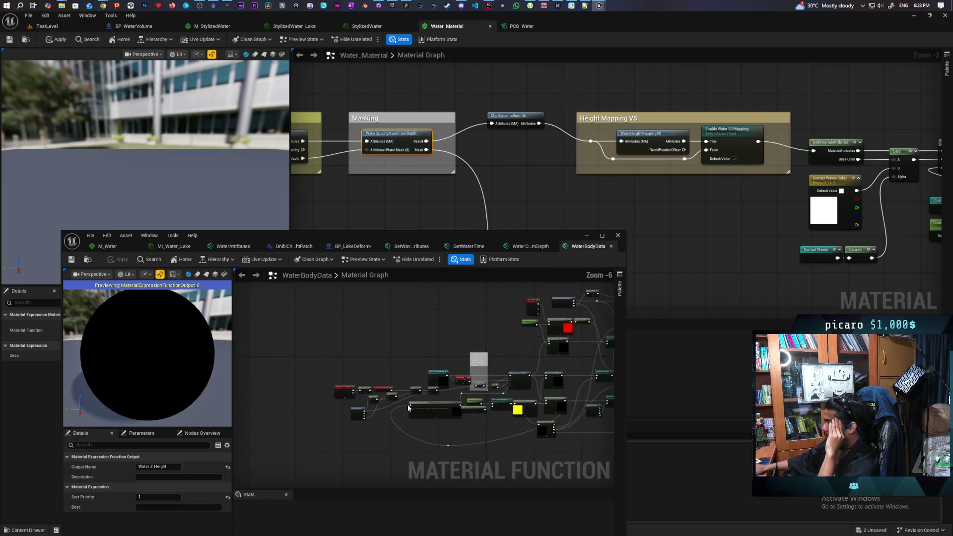
pyautogui.scroll(4, 423, 377)
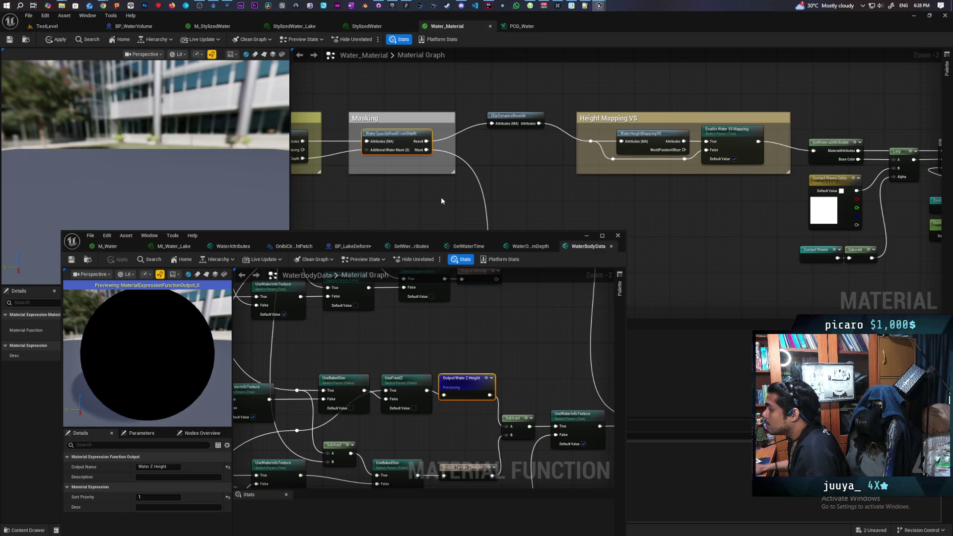
pyautogui.click(109, 246)
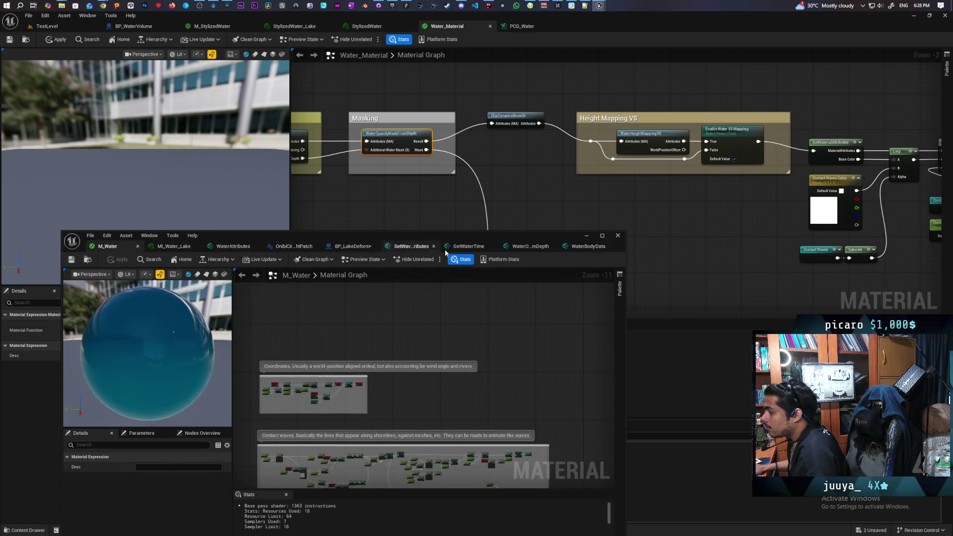
# Move the M_Water editor window aside and bring Scattering and Absorption into view
pyautogui.moveTo(534, 236); pyautogui.dragTo(730, 147)
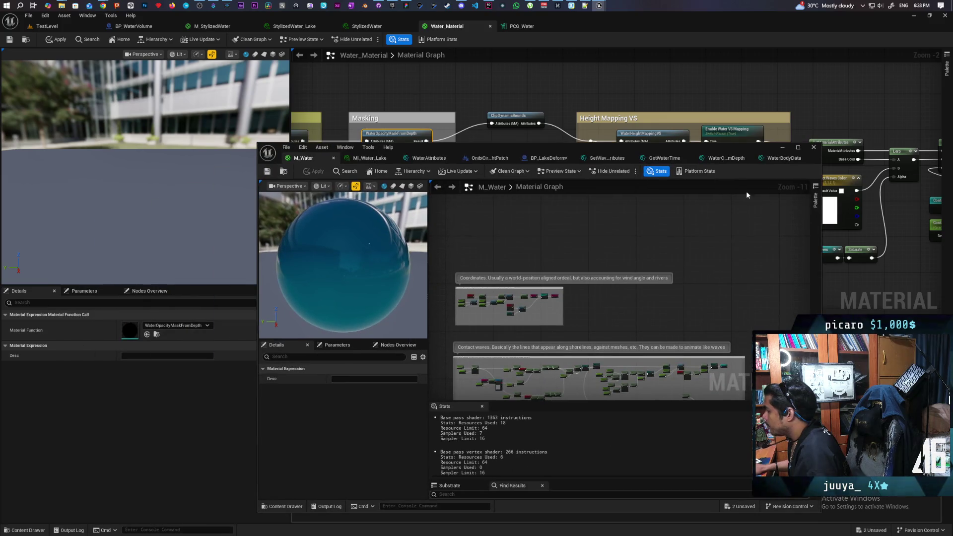
pyautogui.scroll(-1, 641, 294)
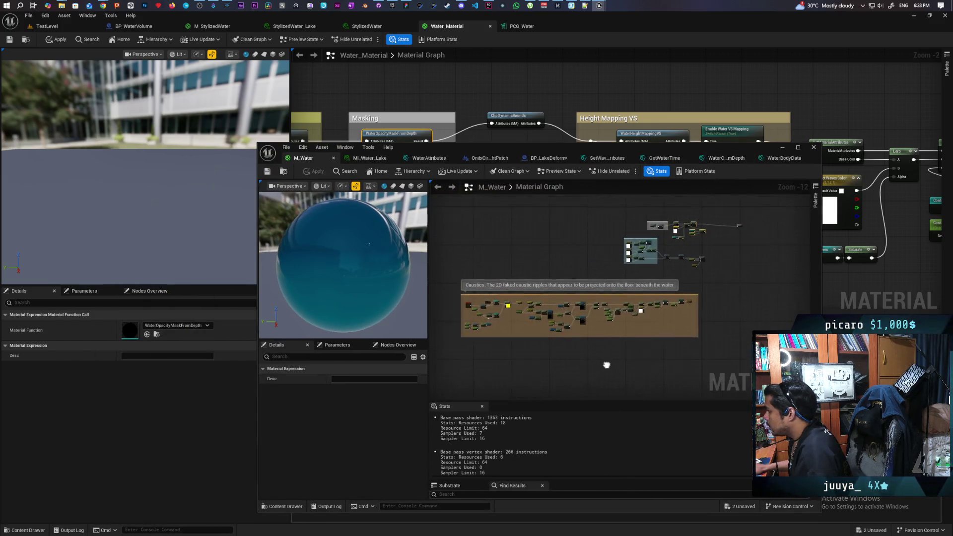
pyautogui.scroll(9, 661, 257)
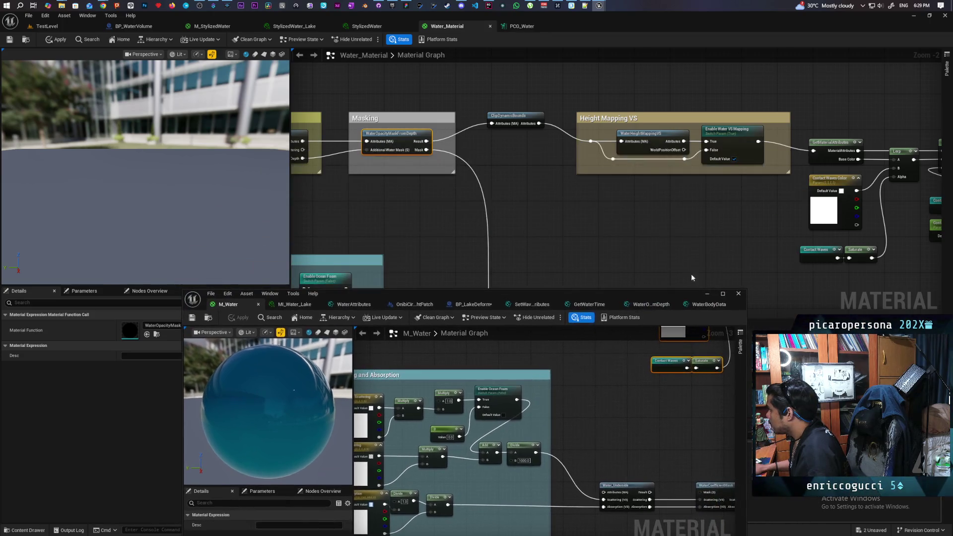
pyautogui.scroll(-3, 754, 214)
pyautogui.moveTo(755, 214); pyautogui.dragTo(656, 127)
pyautogui.scroll(3, 584, 169)
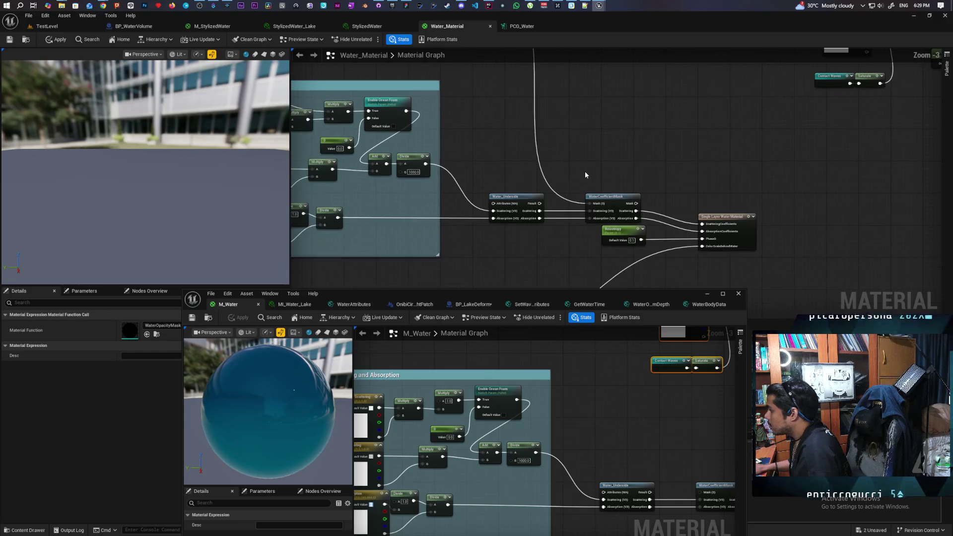
pyautogui.moveTo(585, 171); pyautogui.dragTo(665, 213)
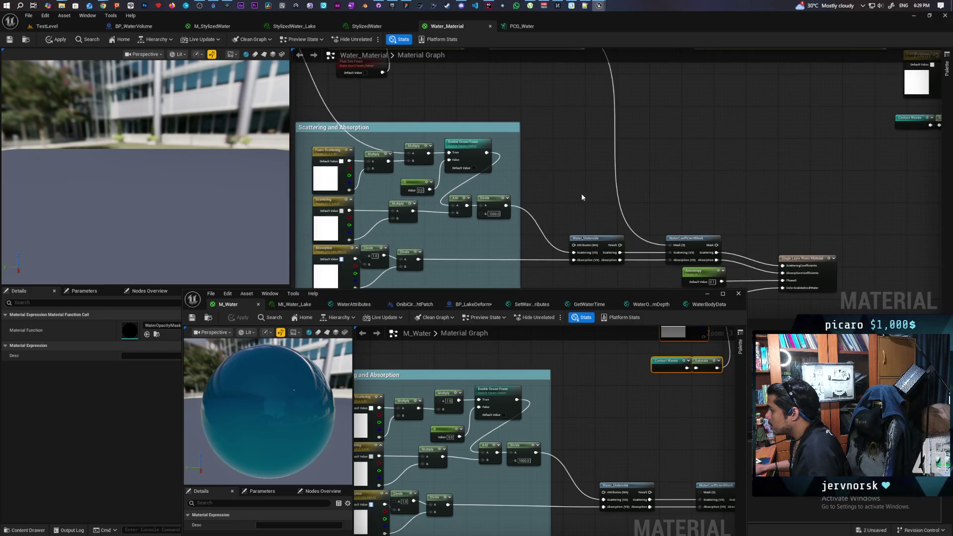
# Pan the M_Water graph near WaterCoefficientMask and open the node search there
pyautogui.moveTo(633, 453); pyautogui.dragTo(533, 388)
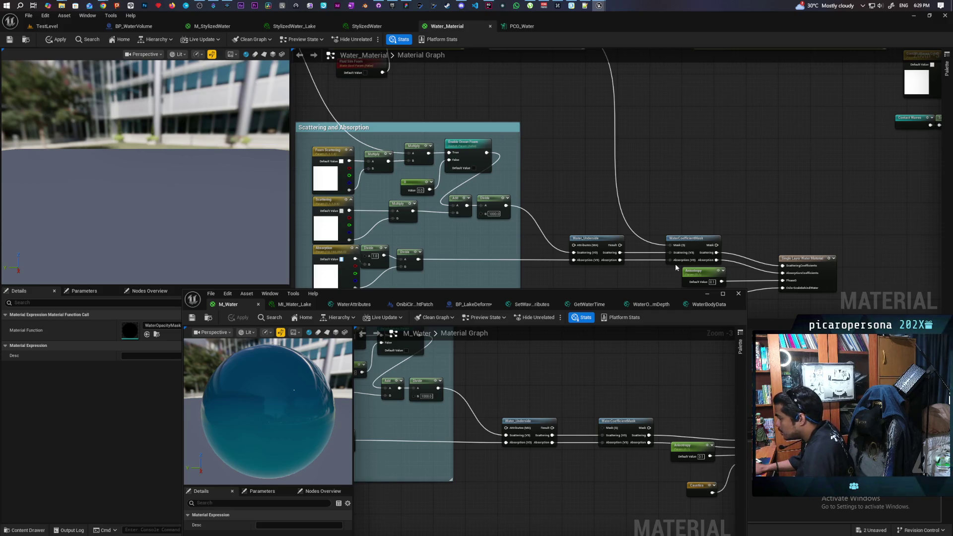
pyautogui.moveTo(594, 171); pyautogui.dragTo(577, 268)
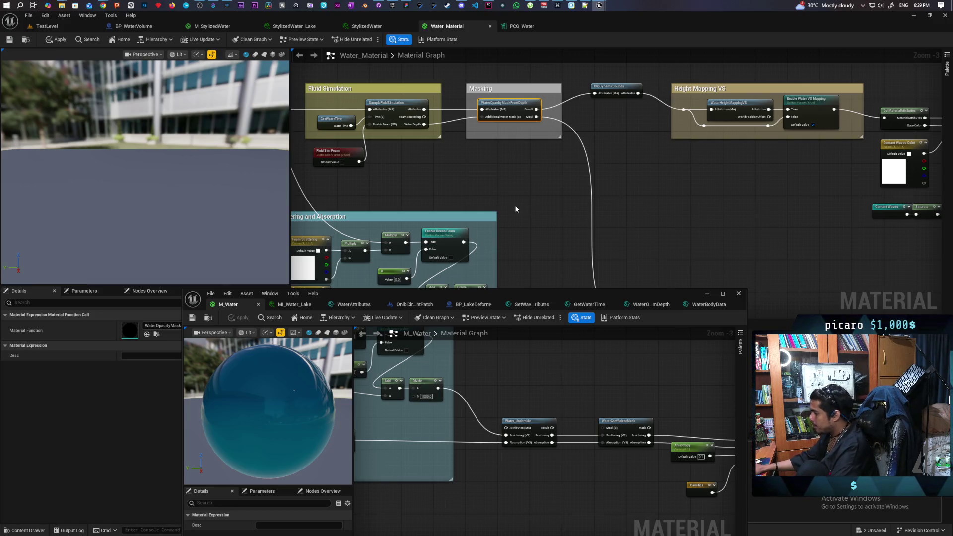
pyautogui.scroll(-3, 623, 387)
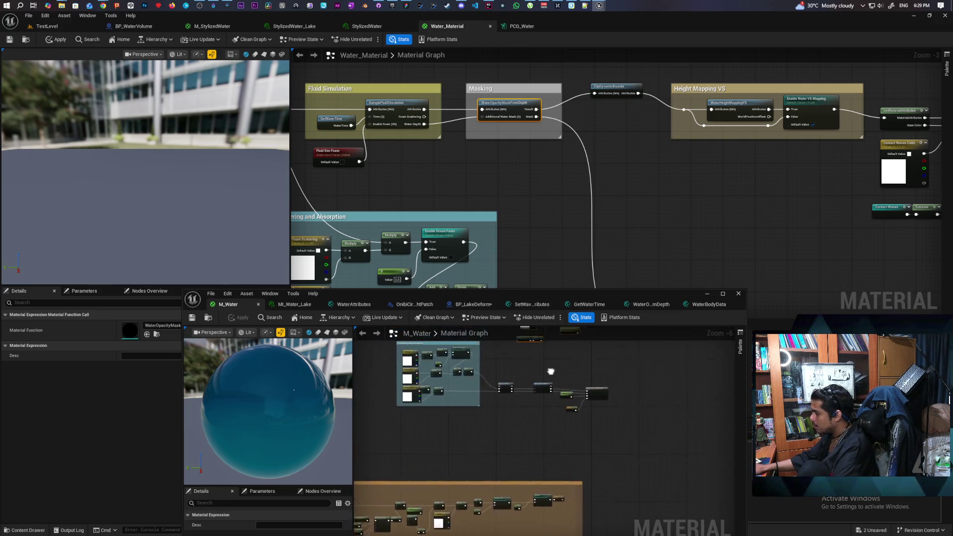
pyautogui.scroll(4, 545, 390)
pyautogui.rightClick(547, 390)
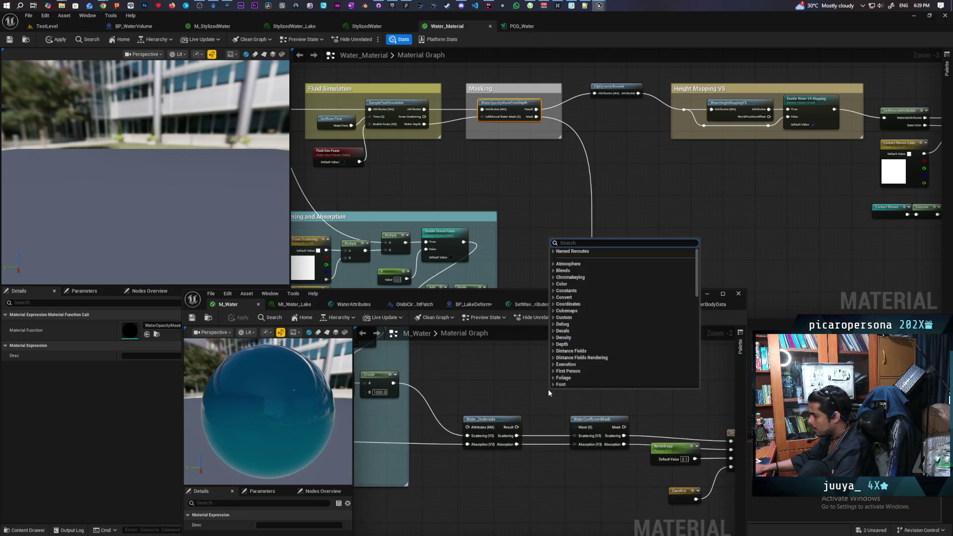
# Add a Depth Fade node above WaterCoefficientMask and apply the material
pyautogui.write('depth')
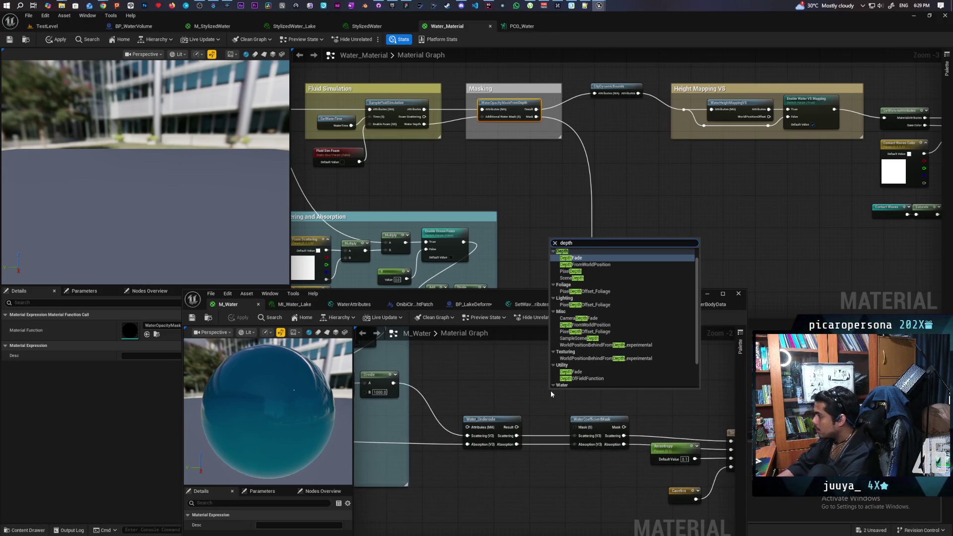
pyautogui.press('Return')
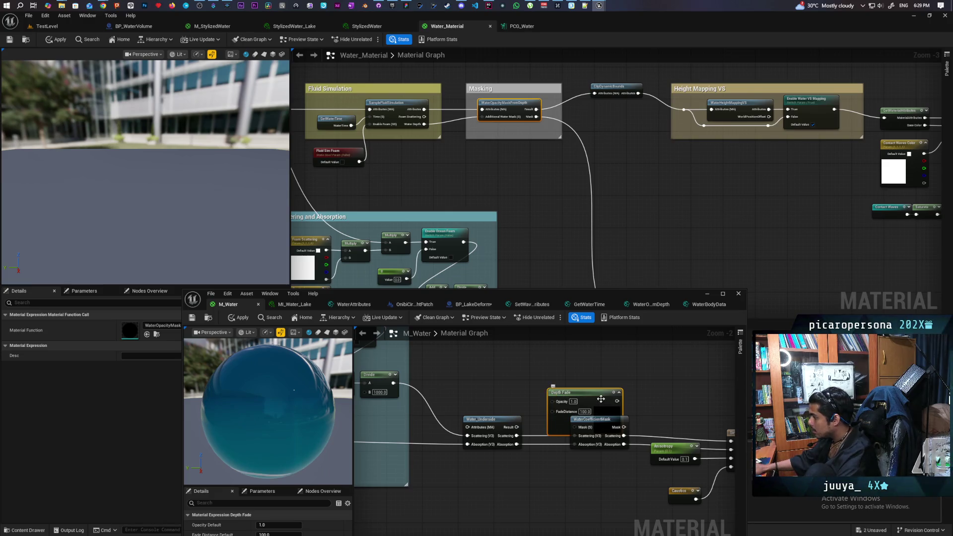
pyautogui.moveTo(600, 399)
pyautogui.mouseDown()
pyautogui.moveTo(580, 367)
pyautogui.moveTo(547, 364)
pyautogui.moveTo(575, 426)
pyautogui.mouseUp()
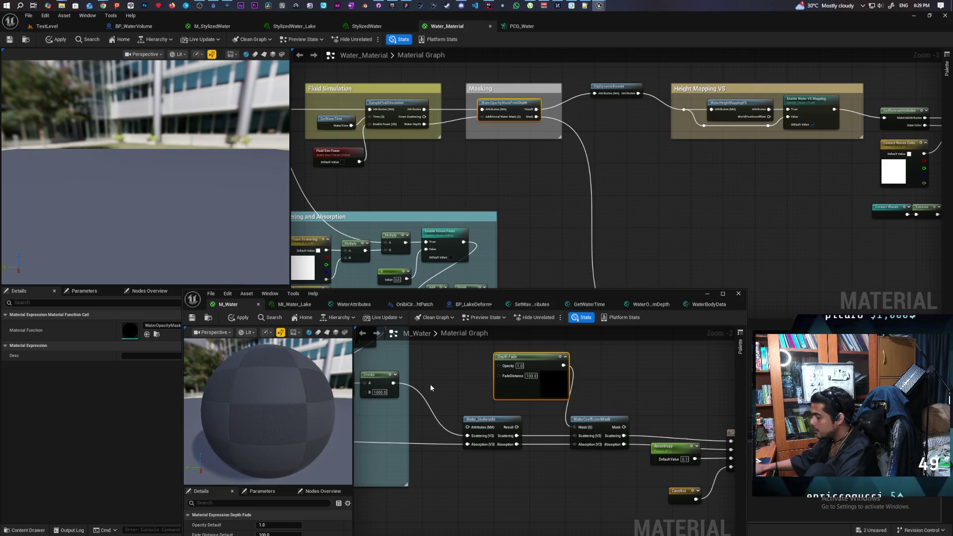
pyautogui.click(238, 318)
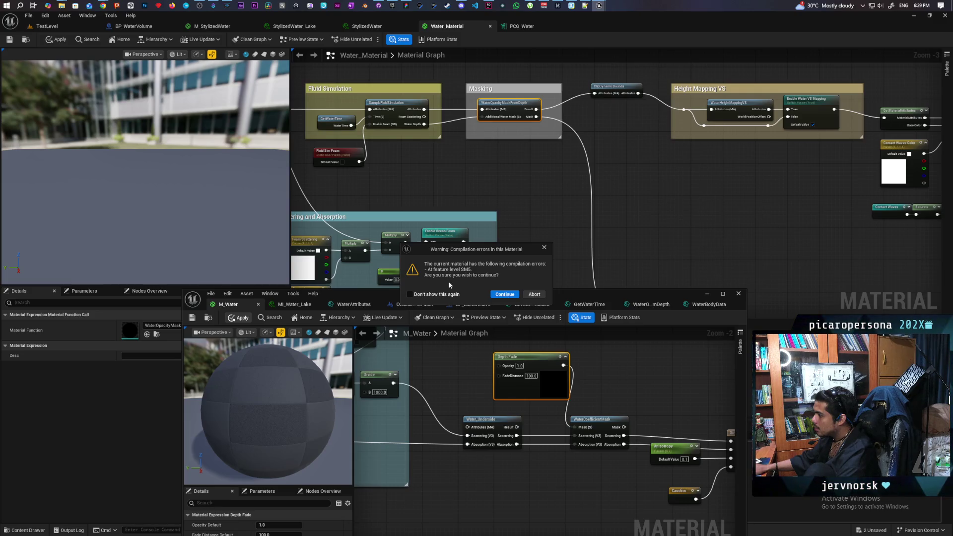
# Dismiss the compile warning, shift Depth Fade up-left, and add a Quality Switch node
pyautogui.click(545, 249)
pyautogui.moveTo(586, 416)
pyautogui.mouseDown()
pyautogui.moveTo(539, 386)
pyautogui.moveTo(524, 405)
pyautogui.mouseUp()
pyautogui.rightClick(523, 416)
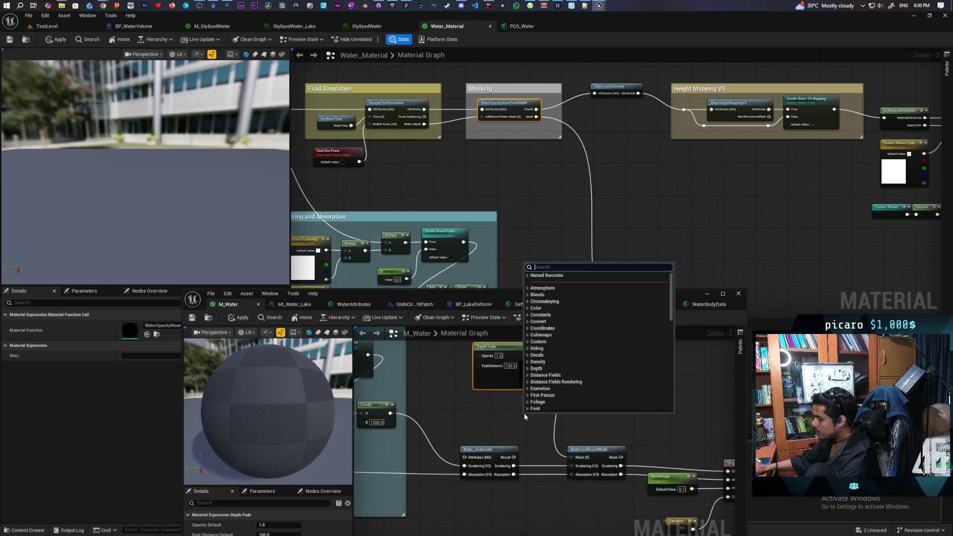
pyautogui.write('s')
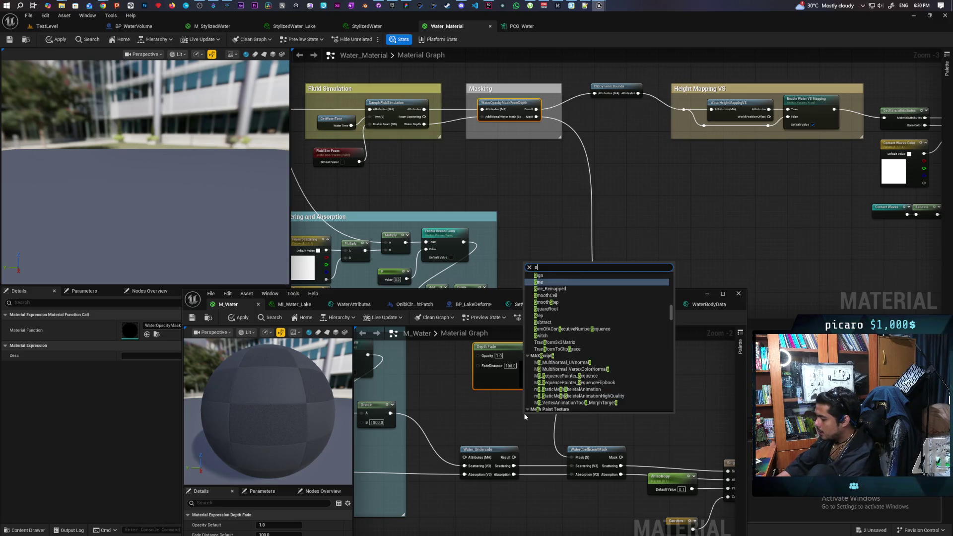
pyautogui.write('witch')
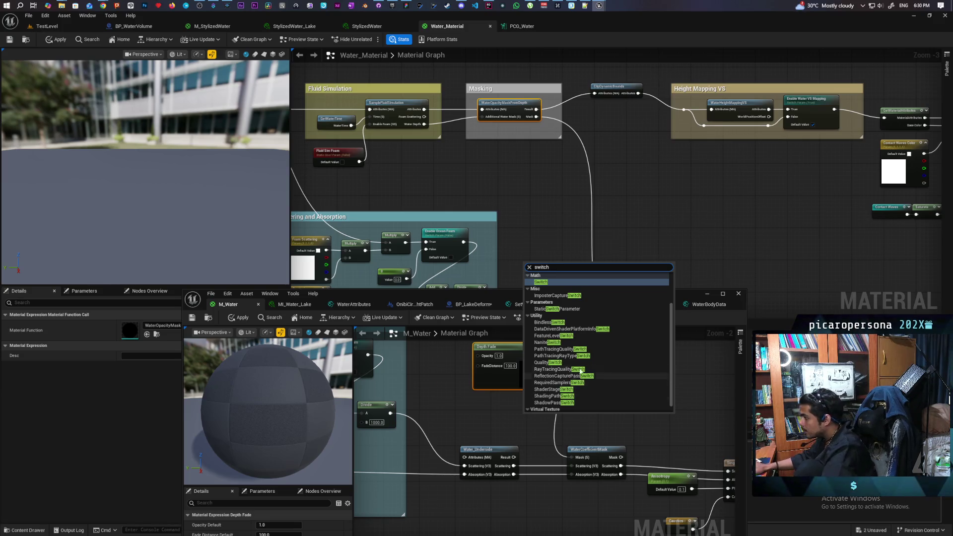
pyautogui.scroll(-1, 590, 314)
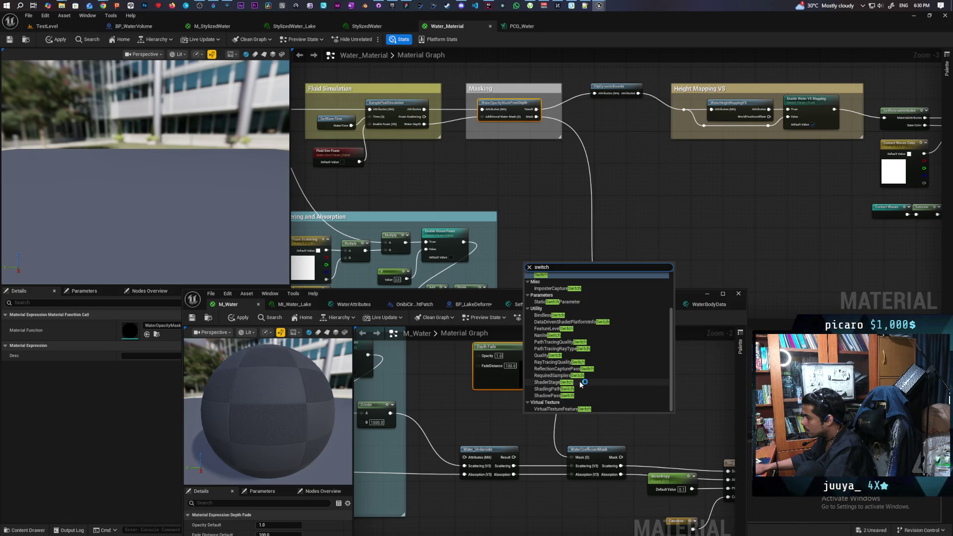
pyautogui.click(567, 356)
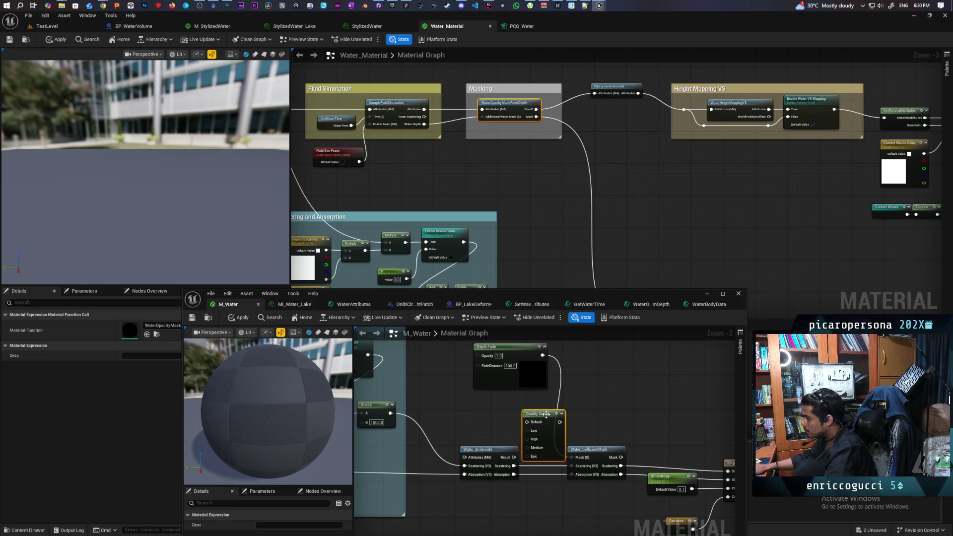
# Delete the trial Quality Switch node and reopen the node search menu
pyautogui.press('Delete')
pyautogui.rightClick(527, 405)
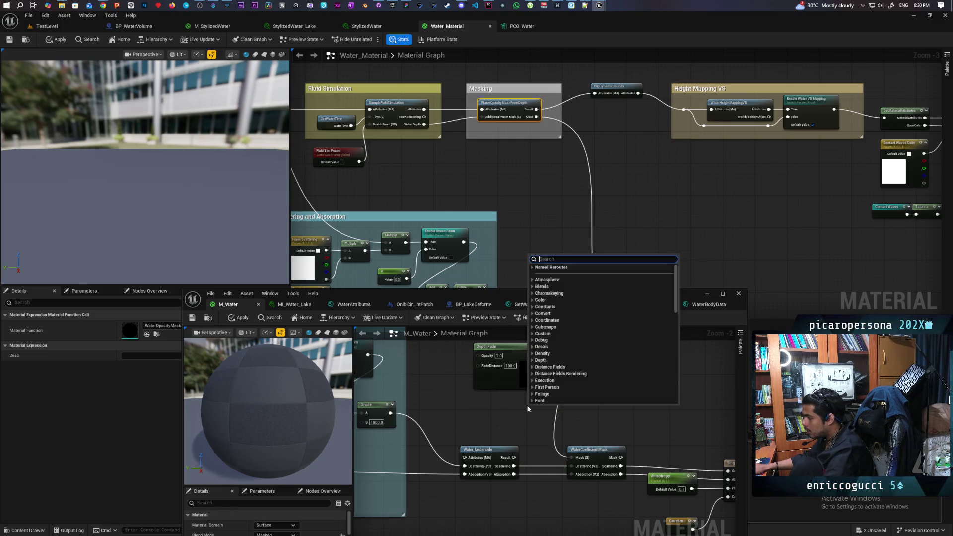
pyautogui.click(509, 409)
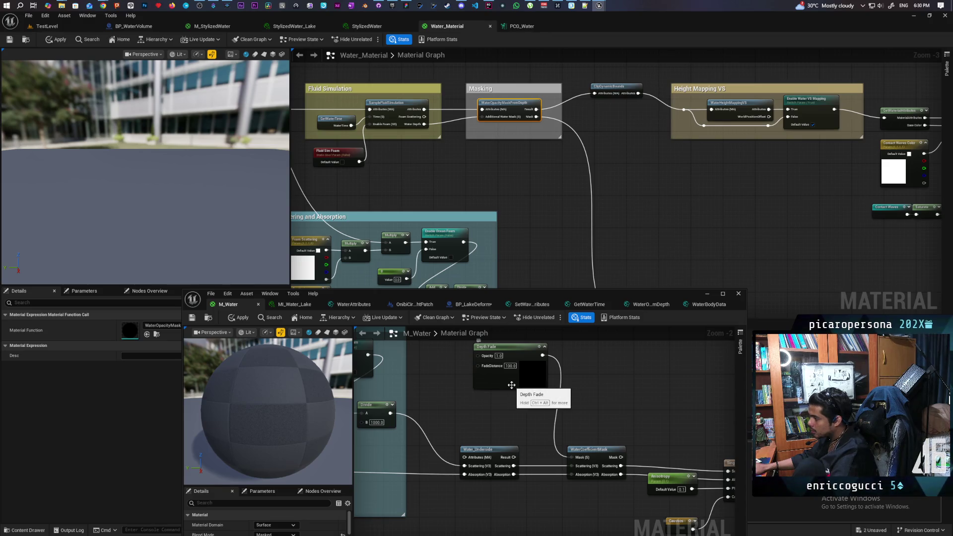
pyautogui.rightClick(513, 411)
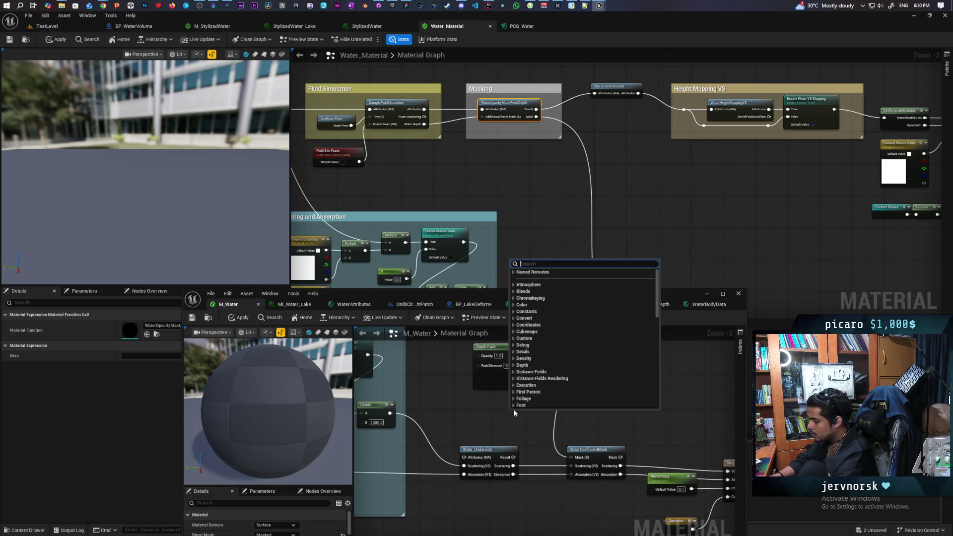
# Add a Feature Level Switch beside Depth Fade and apply, raising the SM5 warning
pyautogui.write('switch')
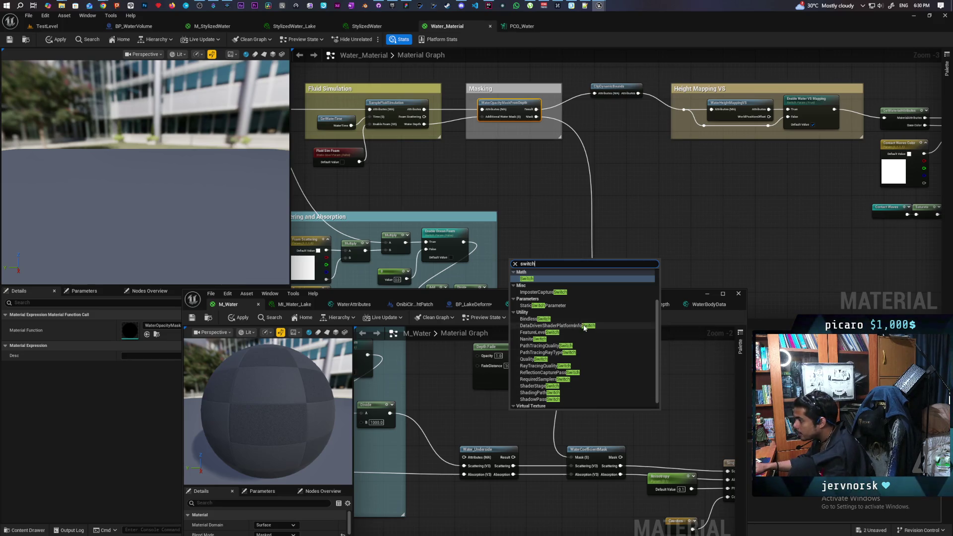
pyautogui.click(566, 332)
pyautogui.moveTo(523, 416)
pyautogui.mouseDown()
pyautogui.moveTo(579, 365)
pyautogui.moveTo(561, 368)
pyautogui.moveTo(573, 376)
pyautogui.moveTo(570, 457)
pyautogui.mouseUp()
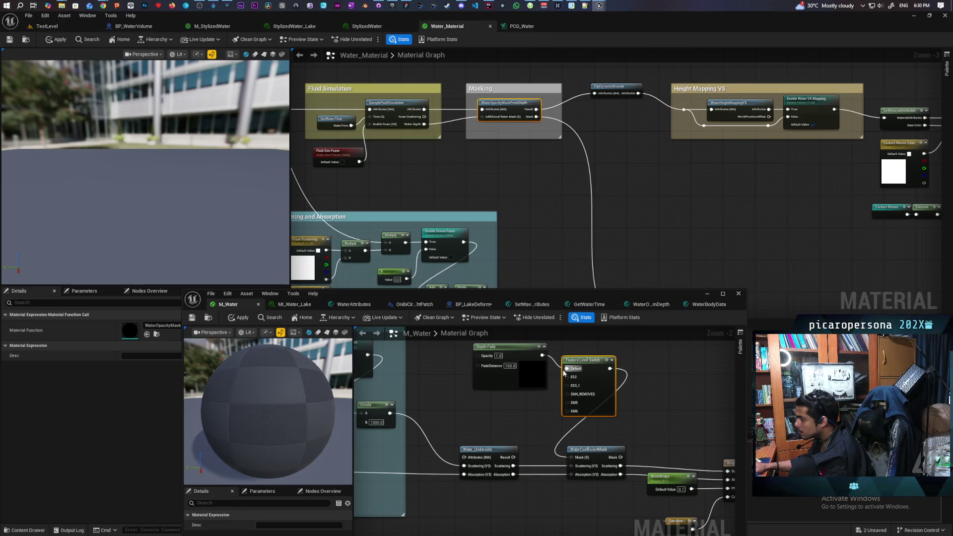
pyautogui.click(238, 318)
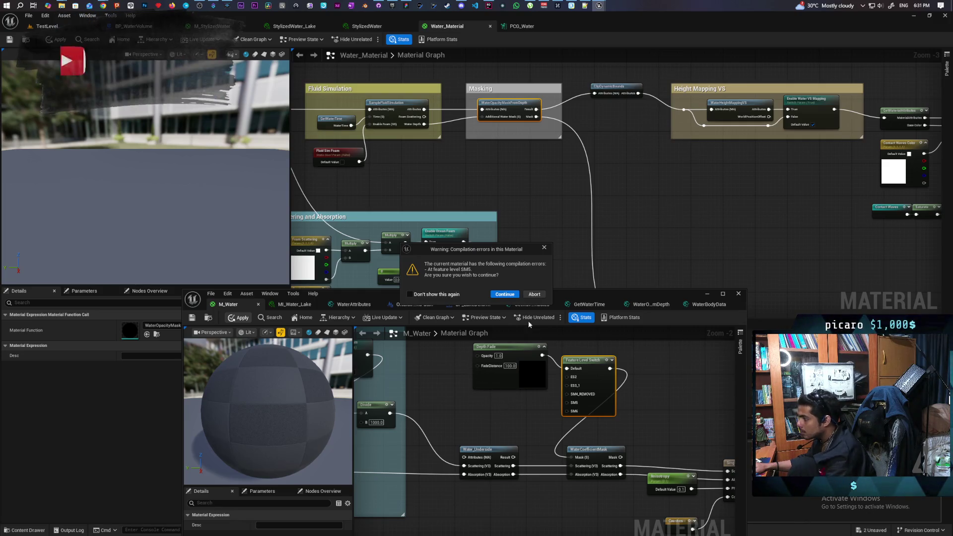
# Feed a Constant 0 into the Feature Level Switch's SM5 input, apply, and view TestLevel
pyautogui.click(534, 294)
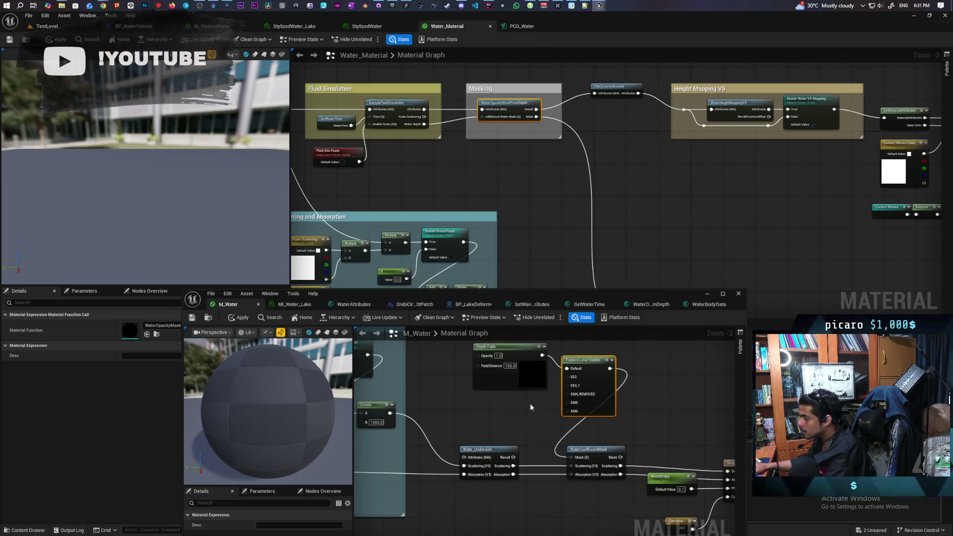
pyautogui.click(498, 400)
pyautogui.moveTo(528, 408); pyautogui.dragTo(576, 403)
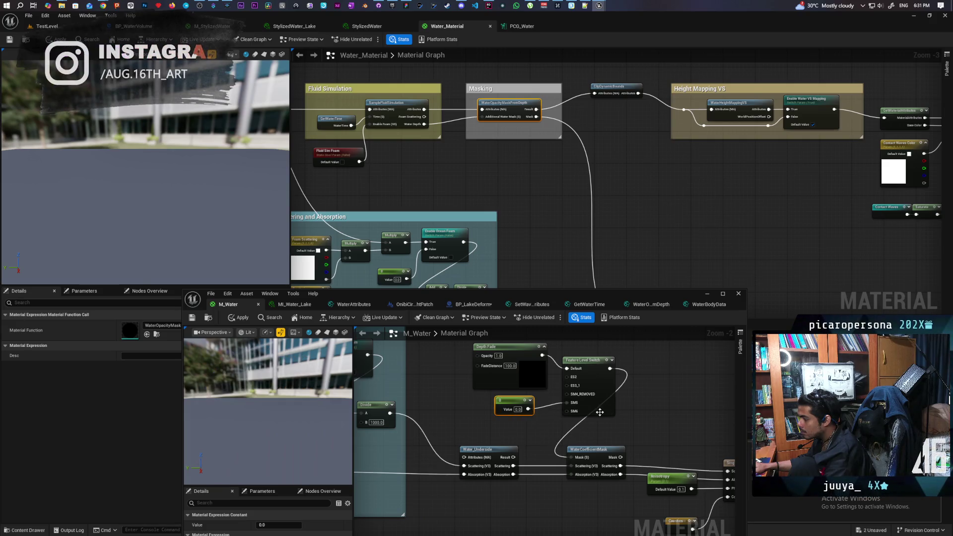
pyautogui.click(238, 318)
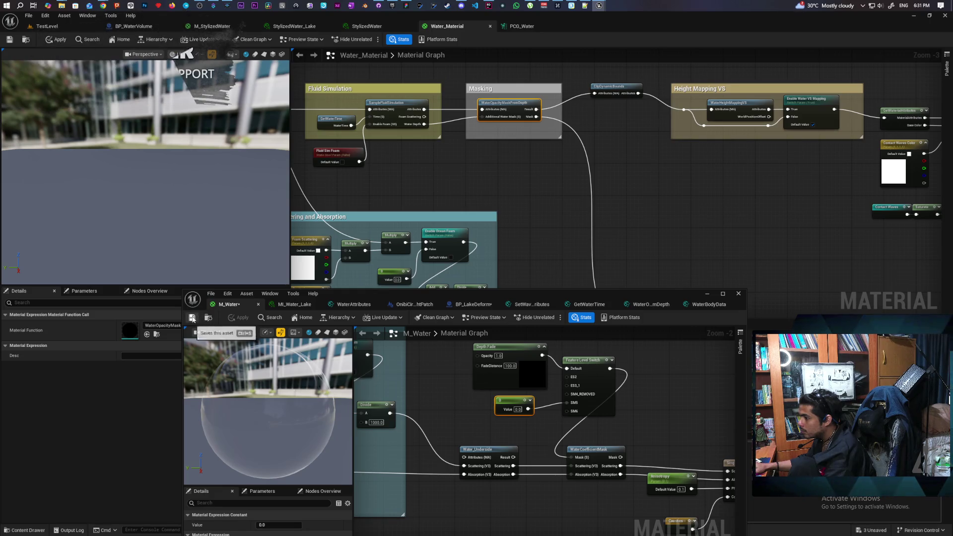
pyautogui.click(48, 26)
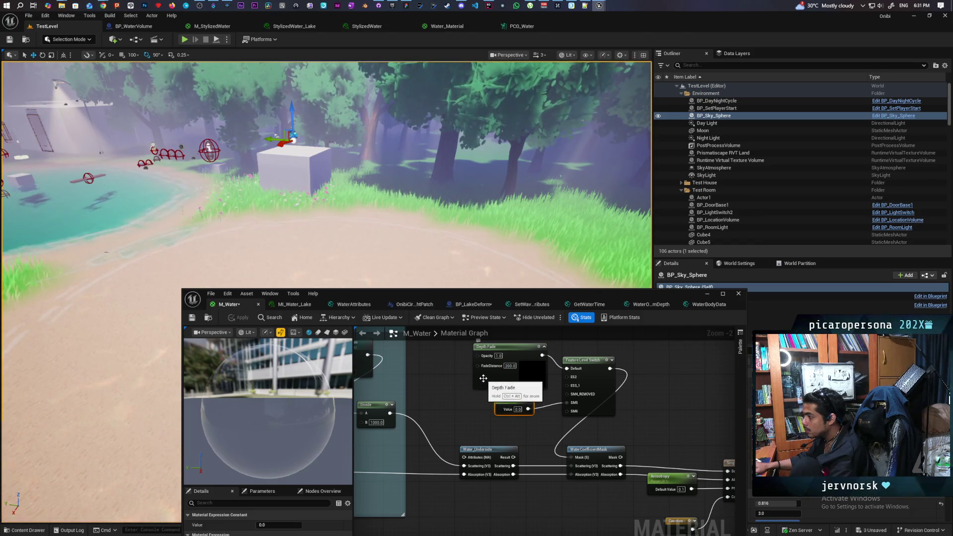
# Set Depth Fade's Opacity to 0 and apply the material
pyautogui.click(499, 355)
pyautogui.write('0')
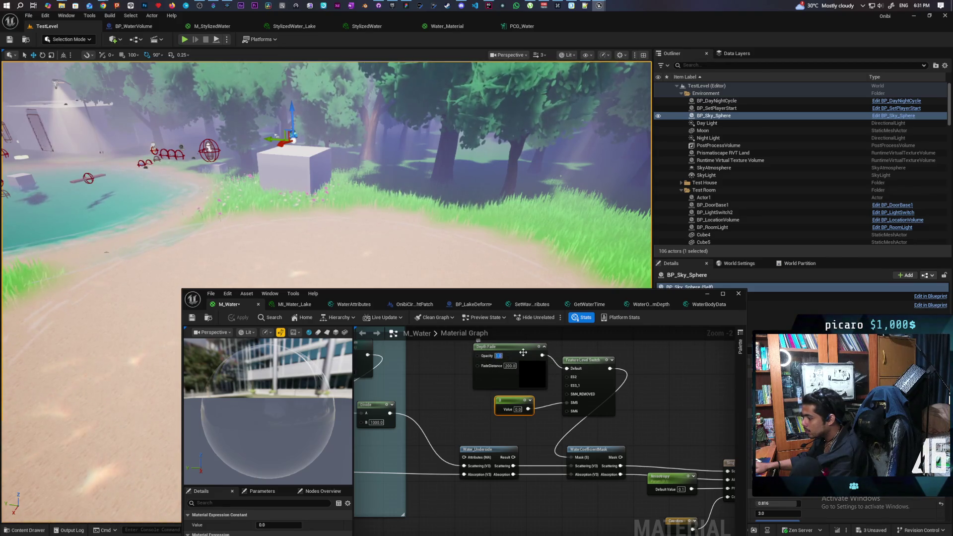
pyautogui.click(442, 361)
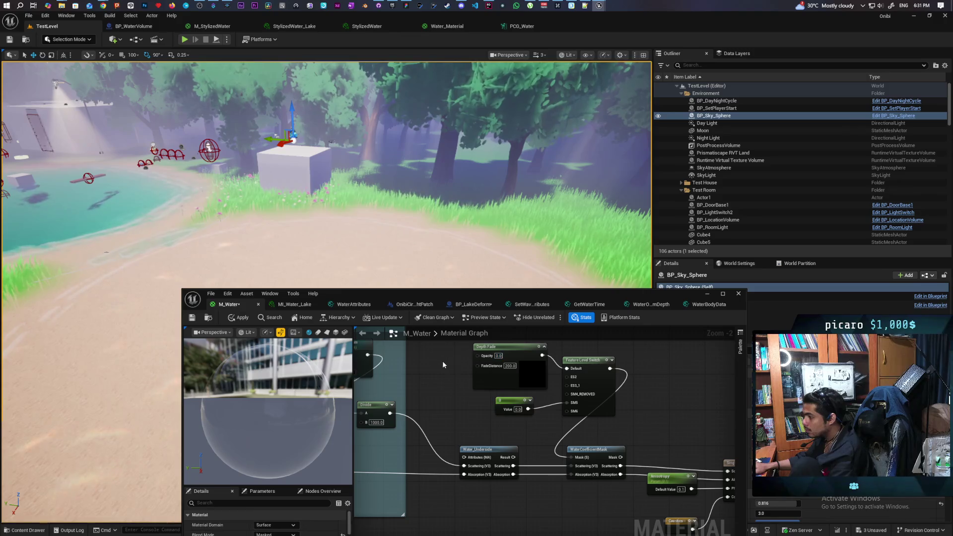
pyautogui.click(248, 321)
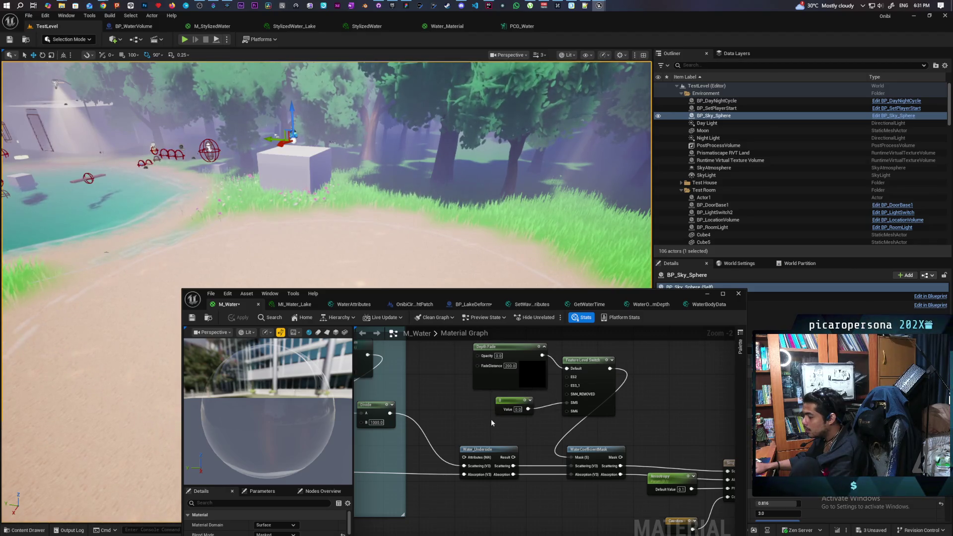
# Set Depth Fade's FadeDistance to 1000
pyautogui.press('Return')
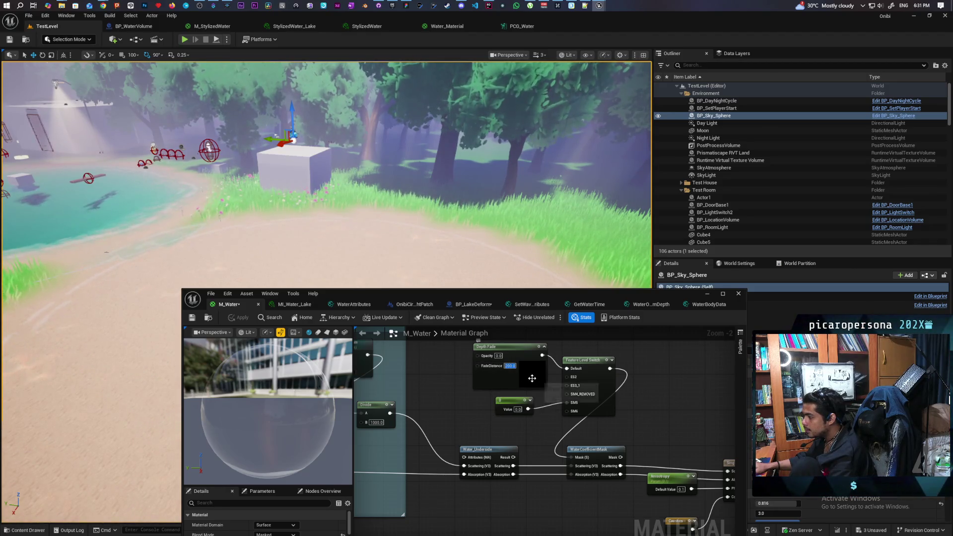
pyautogui.press('Return')
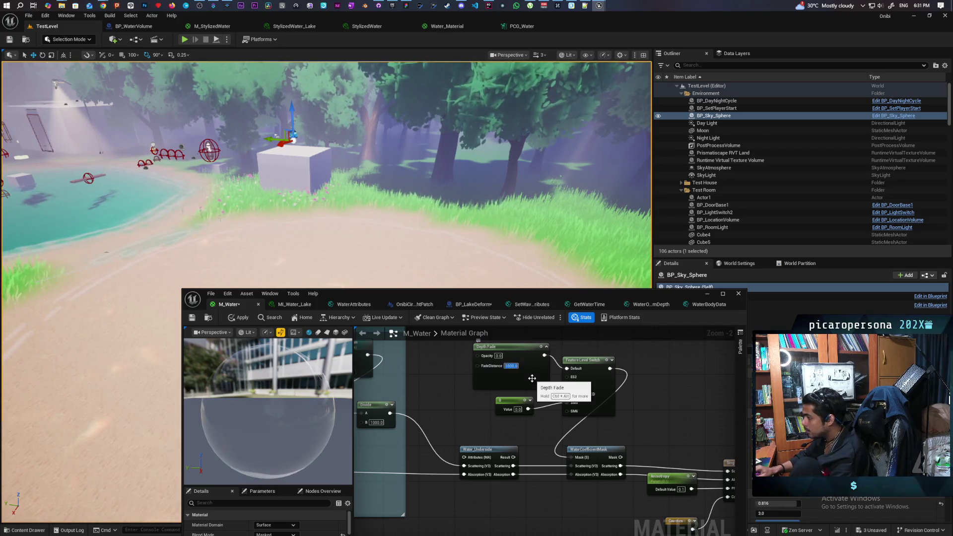
pyautogui.press('Return')
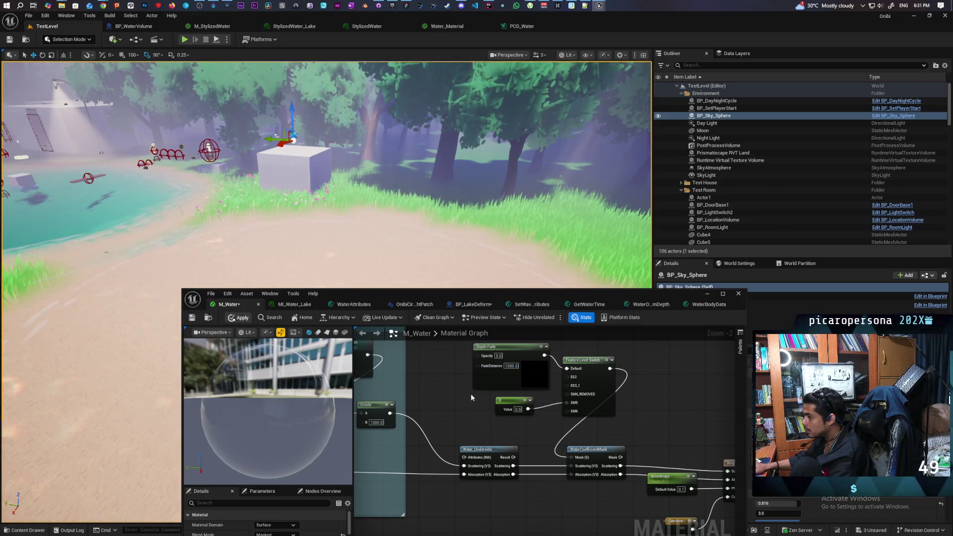
# Try a Depth Fade Opacity of 0.1, then return it to 1.0
pyautogui.click(498, 356)
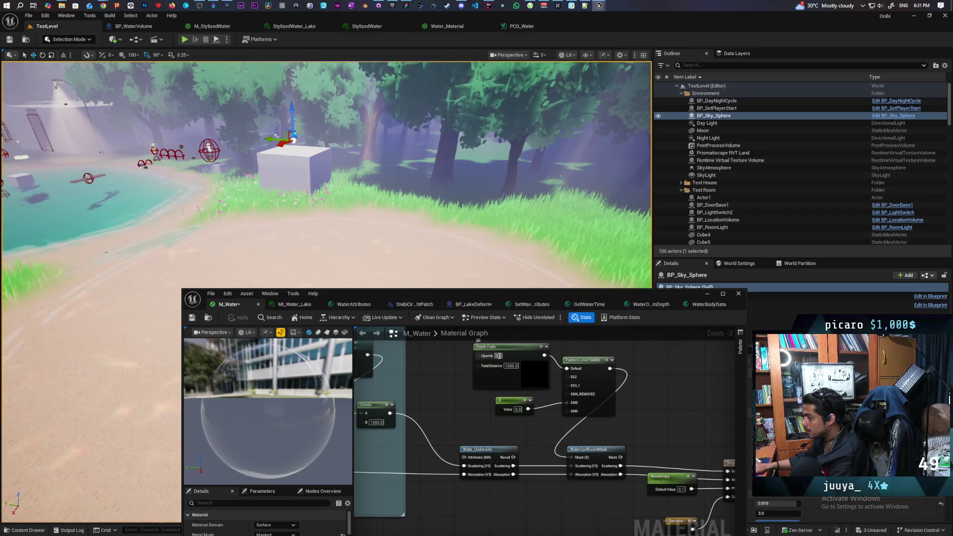
pyautogui.write('0.1')
pyautogui.press('Return')
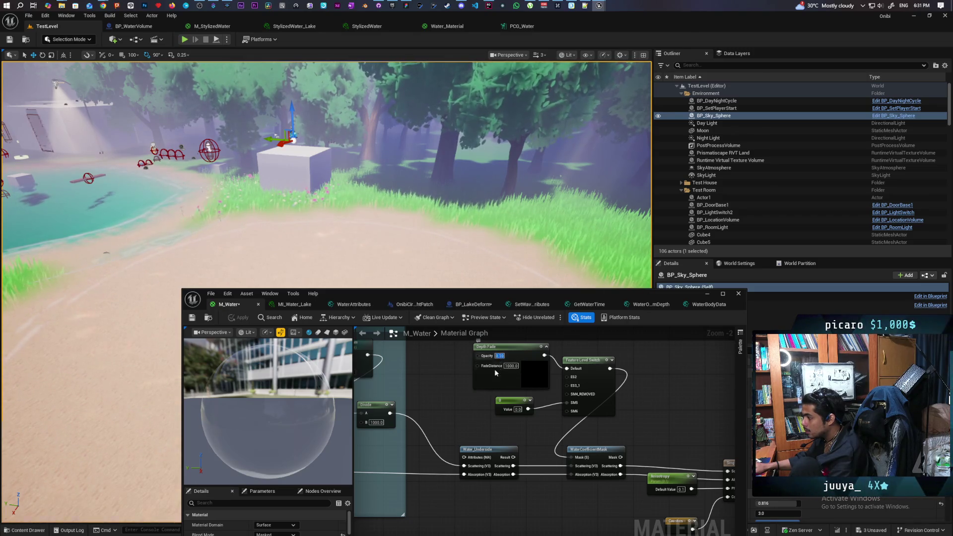
pyautogui.write('1')
pyautogui.press('Return')
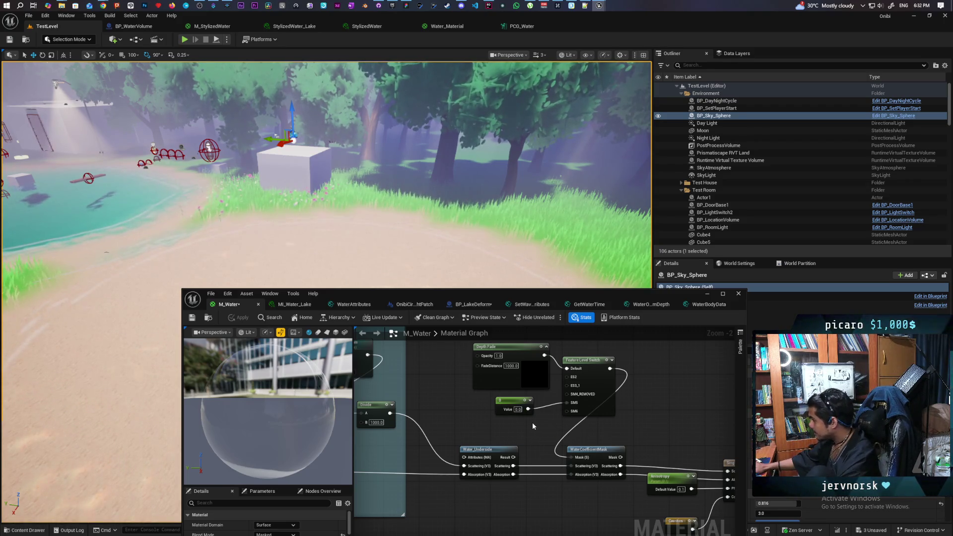
pyautogui.moveTo(535, 428); pyautogui.dragTo(535, 452)
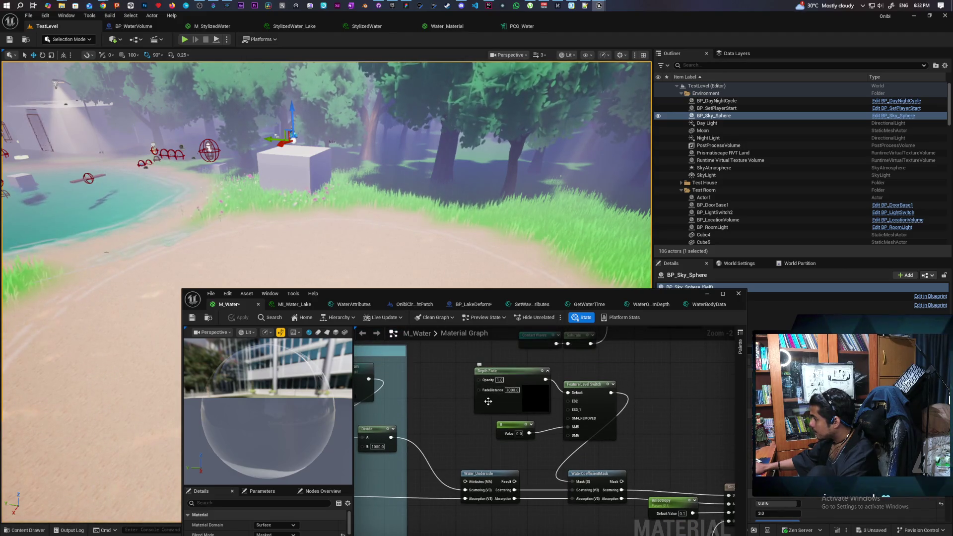
# Preview Depth Fade alone and raise its FadeDistance to 2000
pyautogui.press('space')
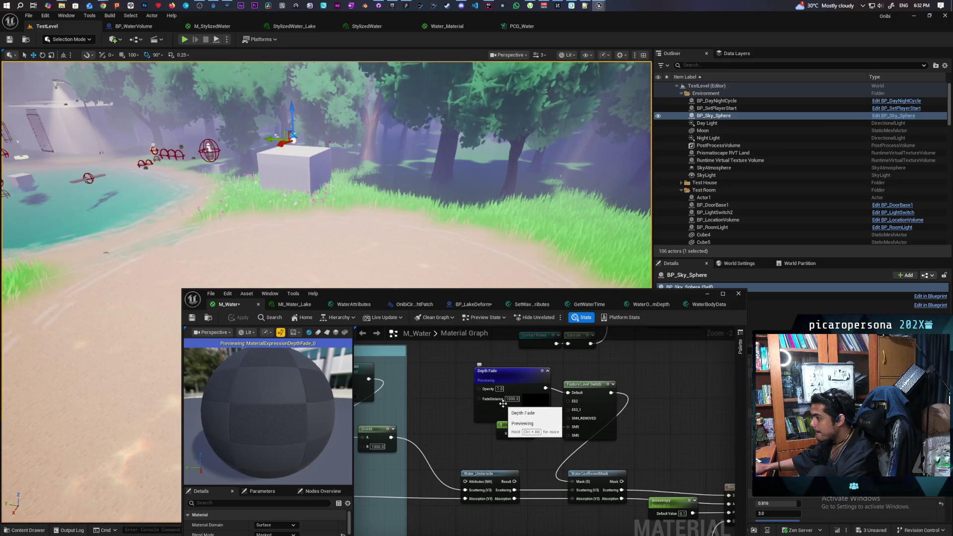
pyautogui.moveTo(268, 412); pyautogui.dragTo(463, 421)
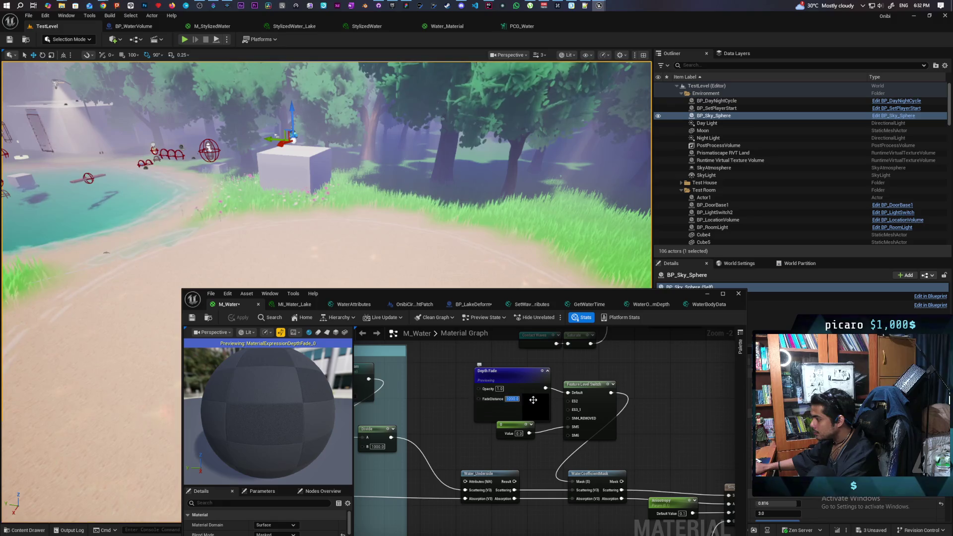
pyautogui.write('2000')
pyautogui.press('Return')
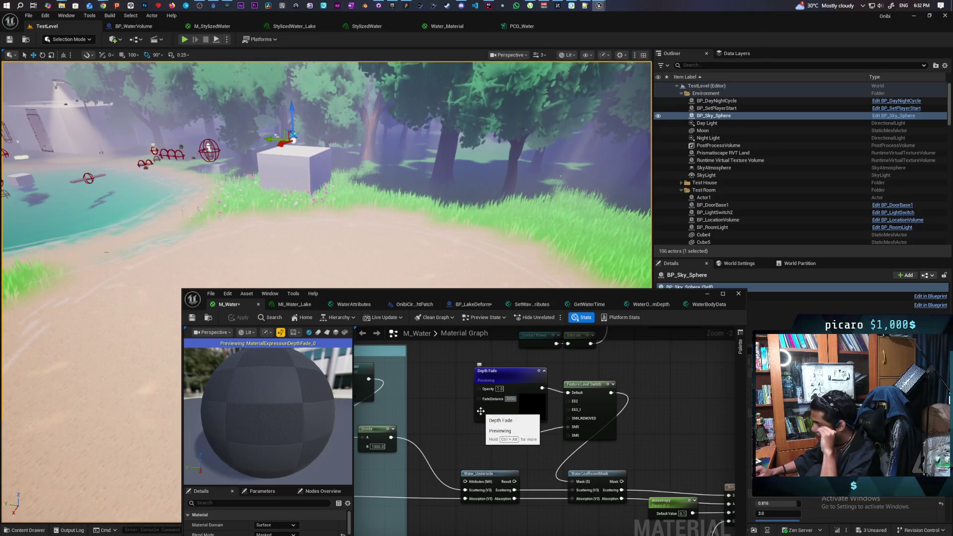
pyautogui.press('Return')
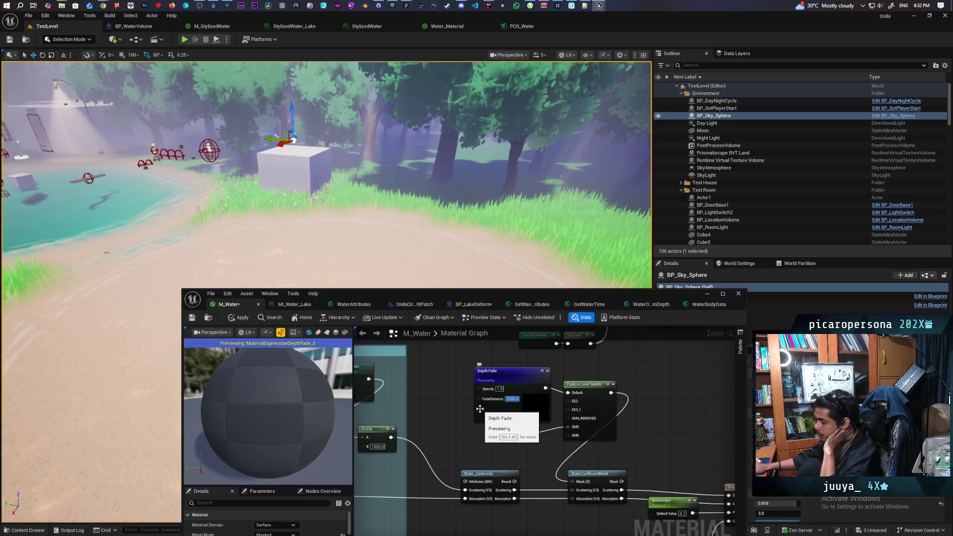
pyautogui.click(514, 399)
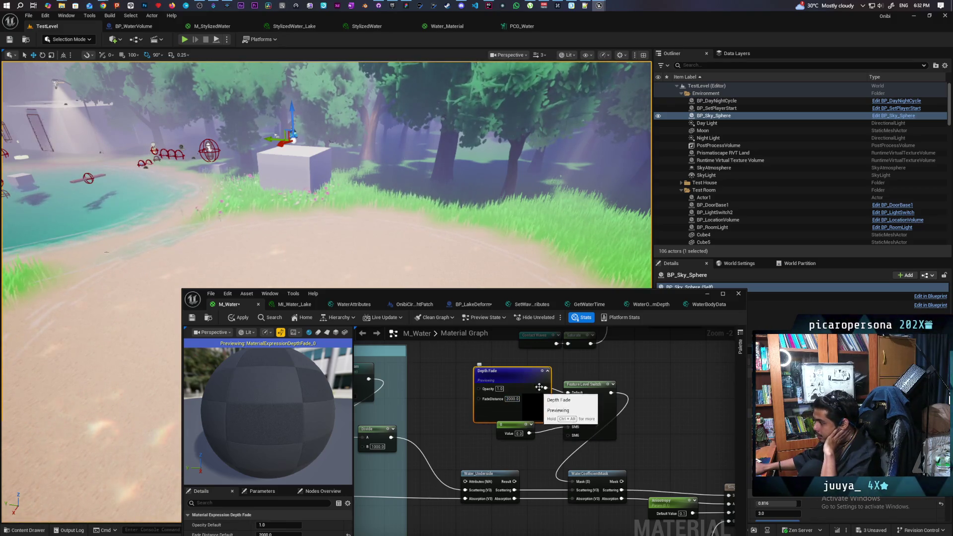
pyautogui.press('space')
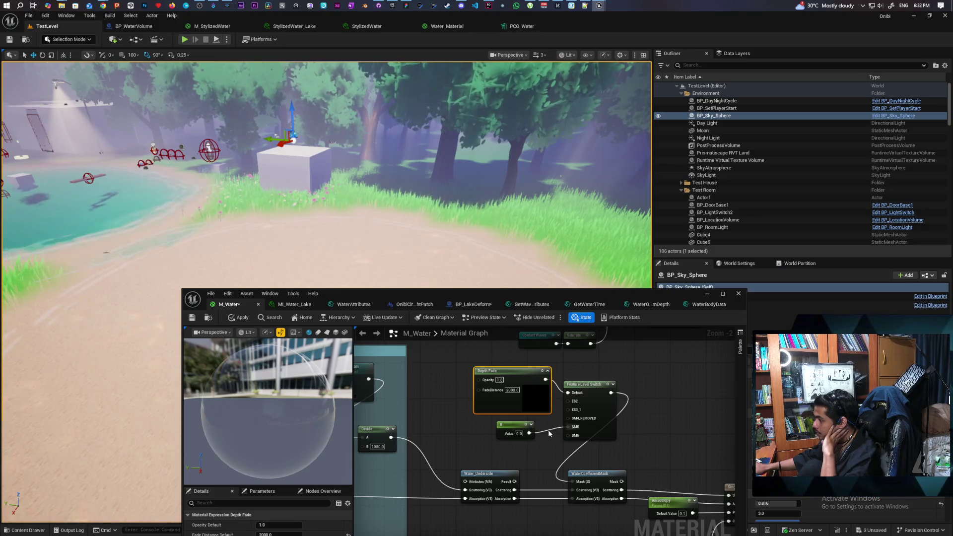
# Set the constant to 1.0, then apply and save M_Water
pyautogui.click(519, 433)
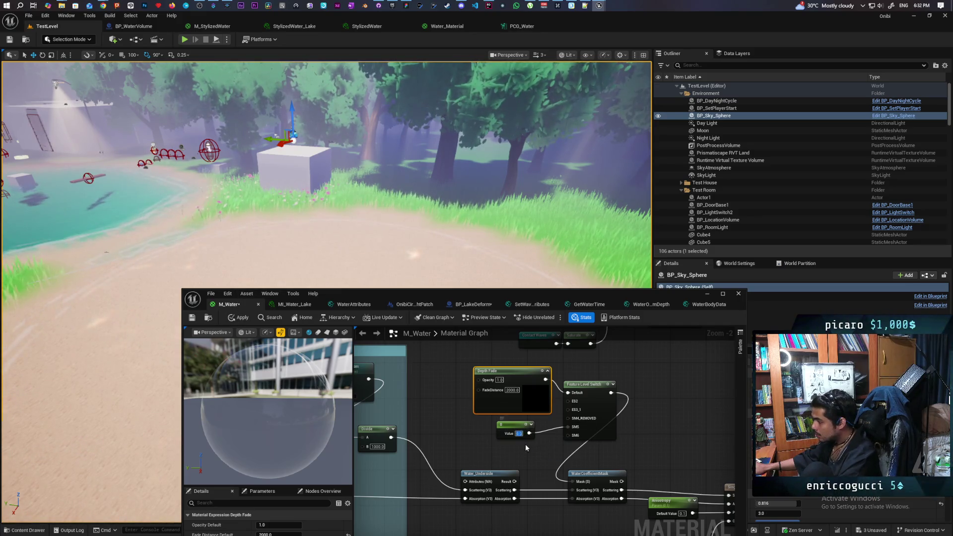
pyautogui.write('1')
pyautogui.click(517, 449)
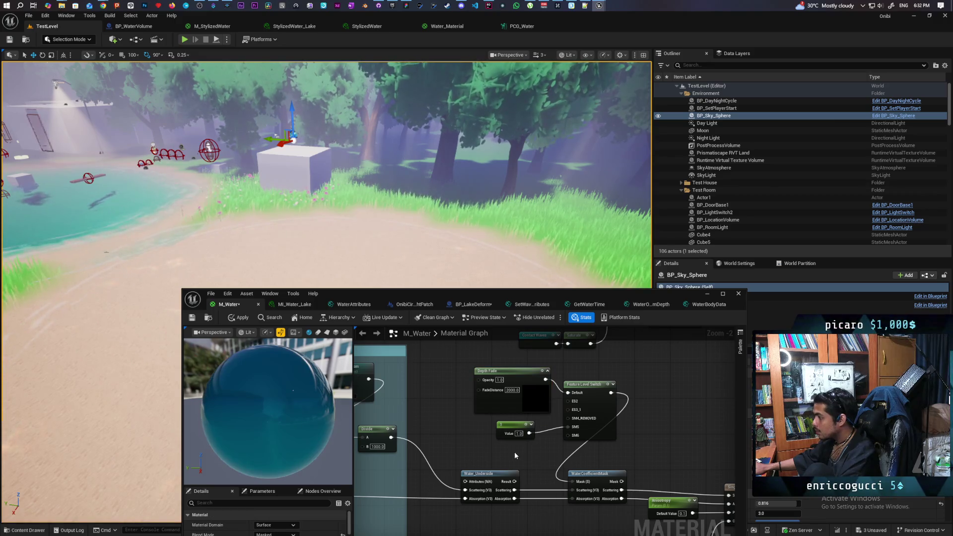
pyautogui.click(239, 317)
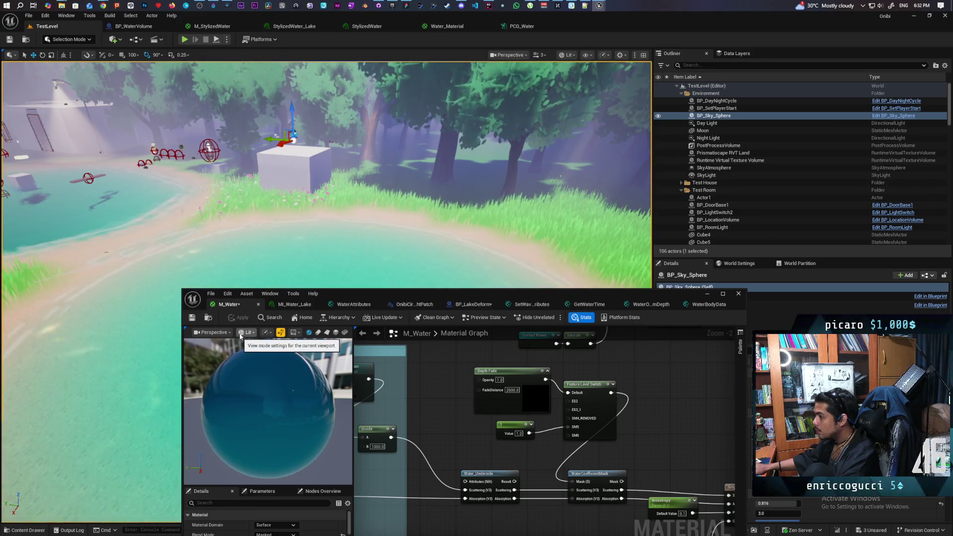
pyautogui.hotkey('ctrl', 's')
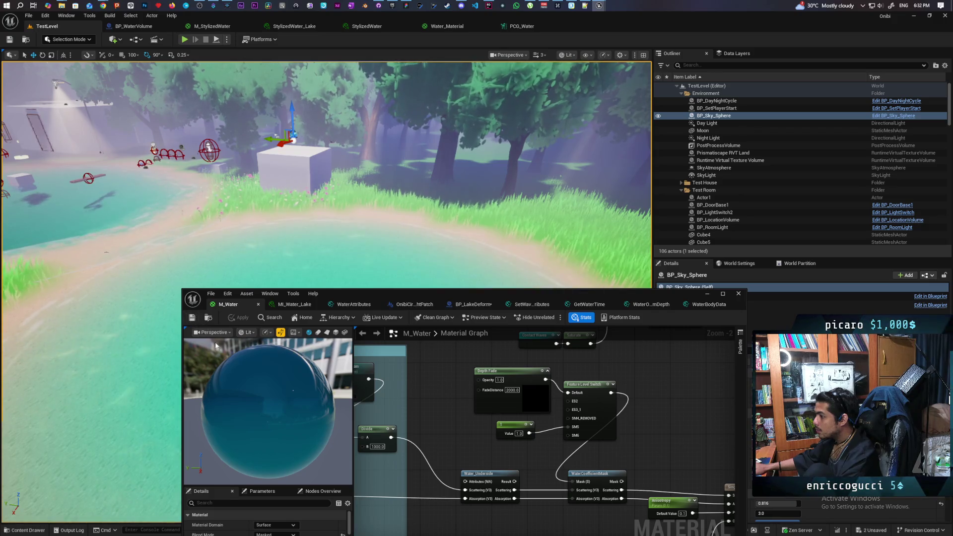
# Set the M_Water Constant to 0.5, apply it, and view the result on the lake water
pyautogui.moveTo(134, 410)
pyautogui.mouseDown()
pyautogui.moveTo(159, 392)
pyautogui.moveTo(120, 407)
pyautogui.moveTo(134, 399)
pyautogui.moveTo(321, 412)
pyautogui.mouseUp()
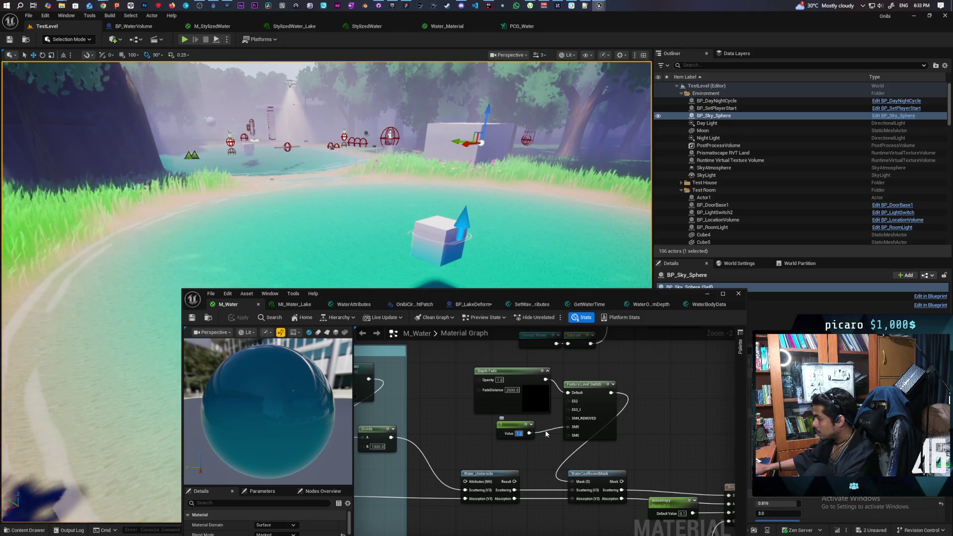
pyautogui.write('0.5')
pyautogui.press('Return')
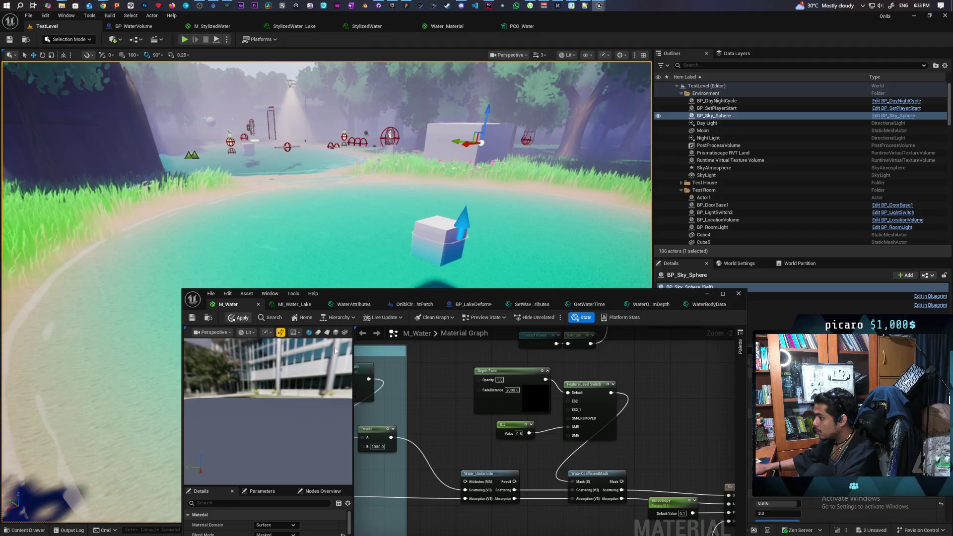
pyautogui.hotkey('ctrl', 's')
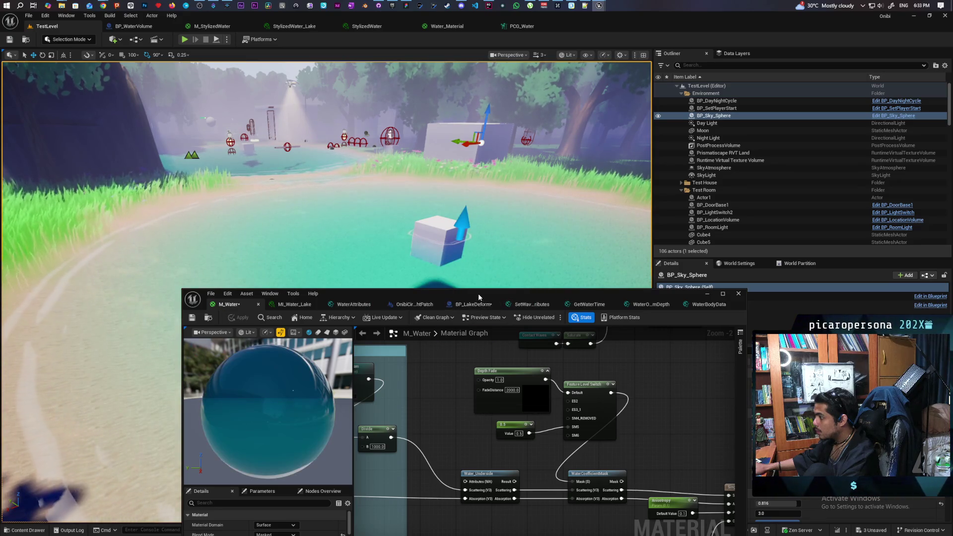
pyautogui.moveTo(478, 293); pyautogui.dragTo(460, 410)
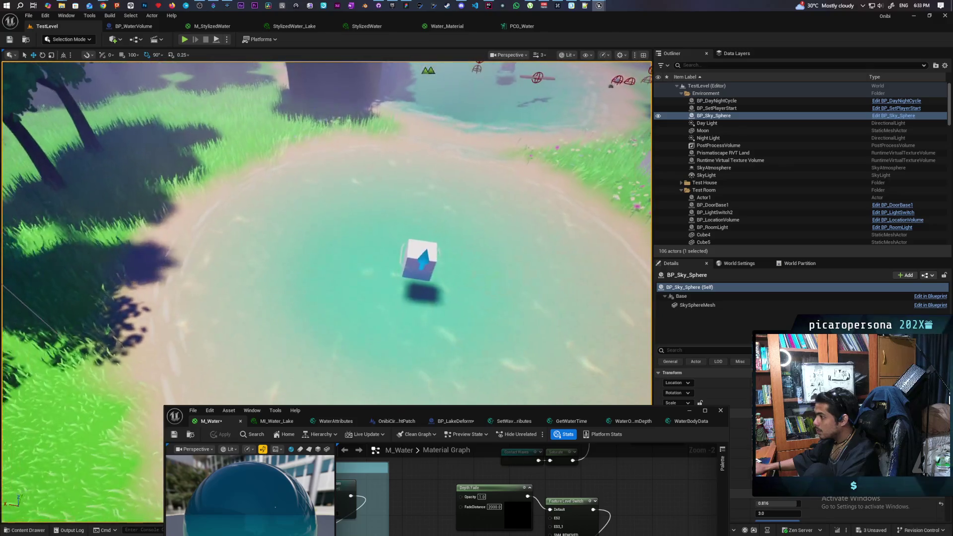
pyautogui.press('w')
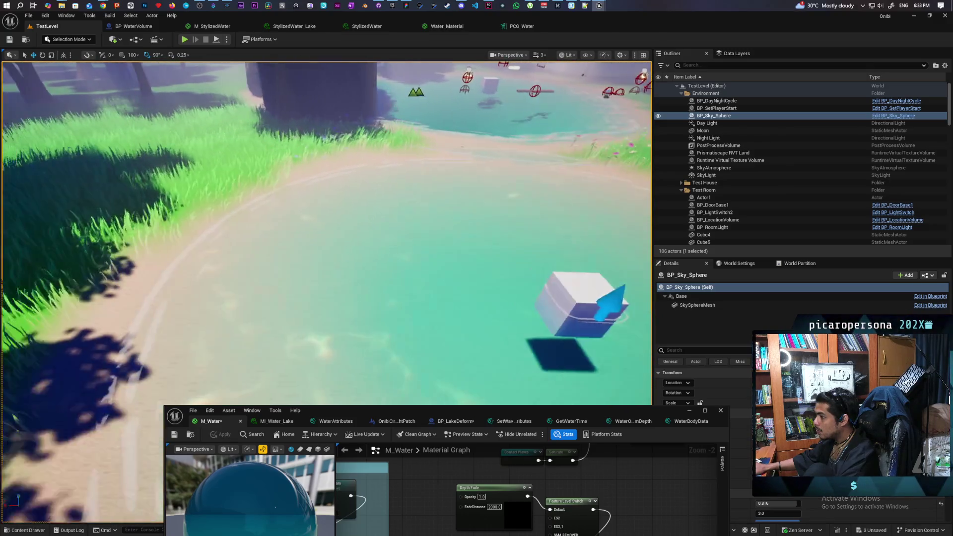
pyautogui.press('s')
pyautogui.press('w')
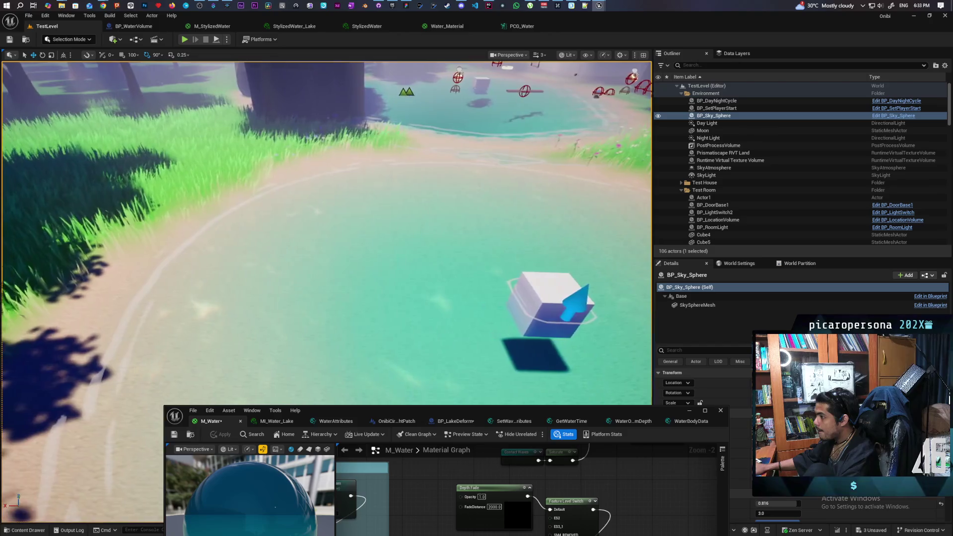
pyautogui.press('s')
pyautogui.press('w')
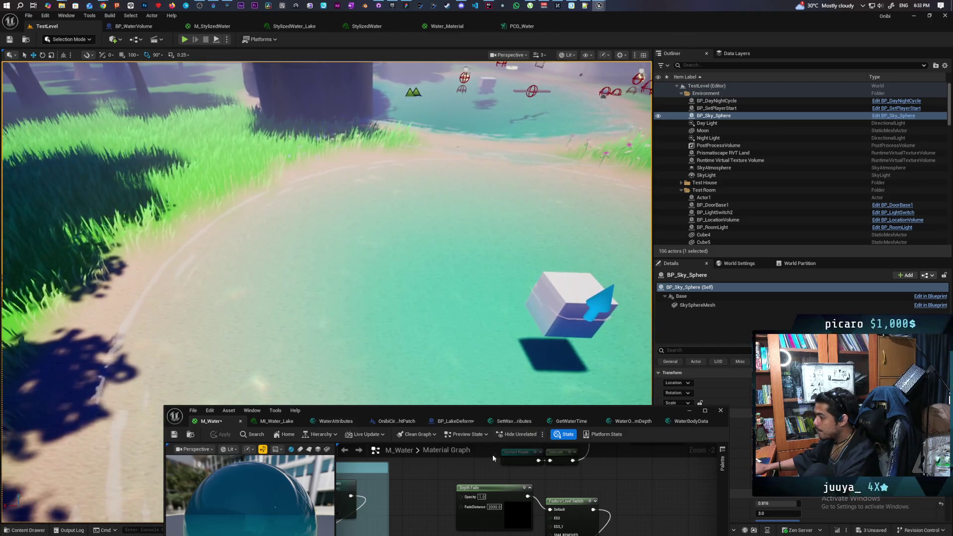
# Set the Constant back to 1 and look at the water's edge
pyautogui.moveTo(475, 413); pyautogui.dragTo(482, 322)
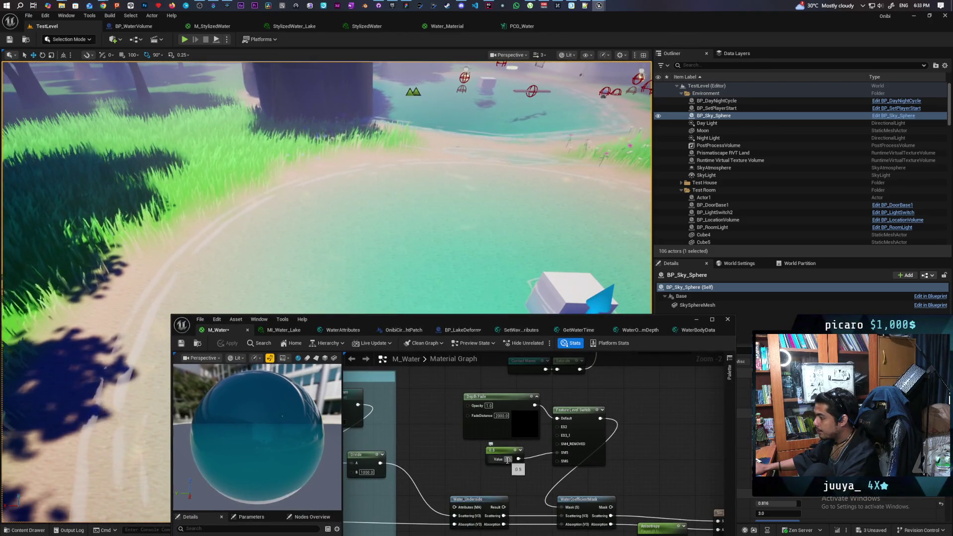
pyautogui.write('1')
pyautogui.press('Return')
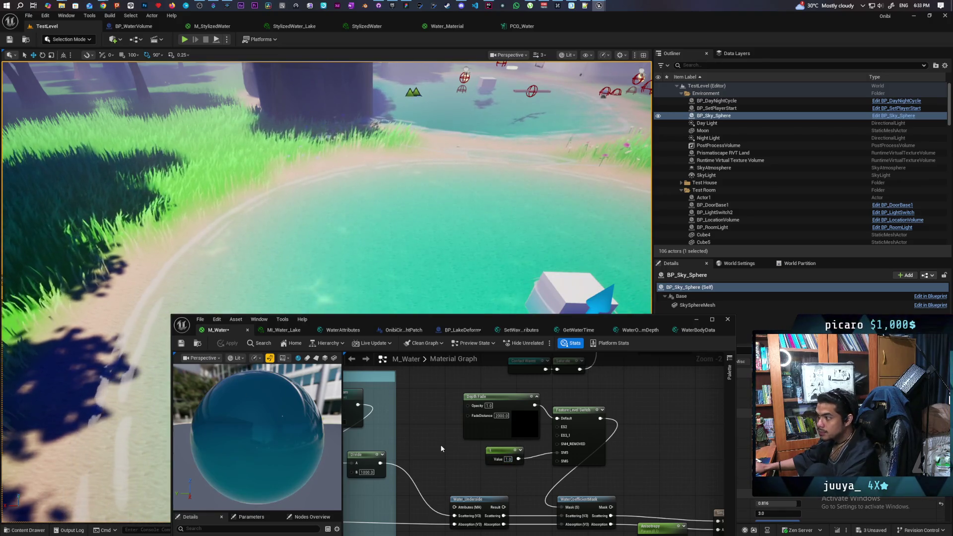
pyautogui.moveTo(347, 223); pyautogui.dragTo(397, 183)
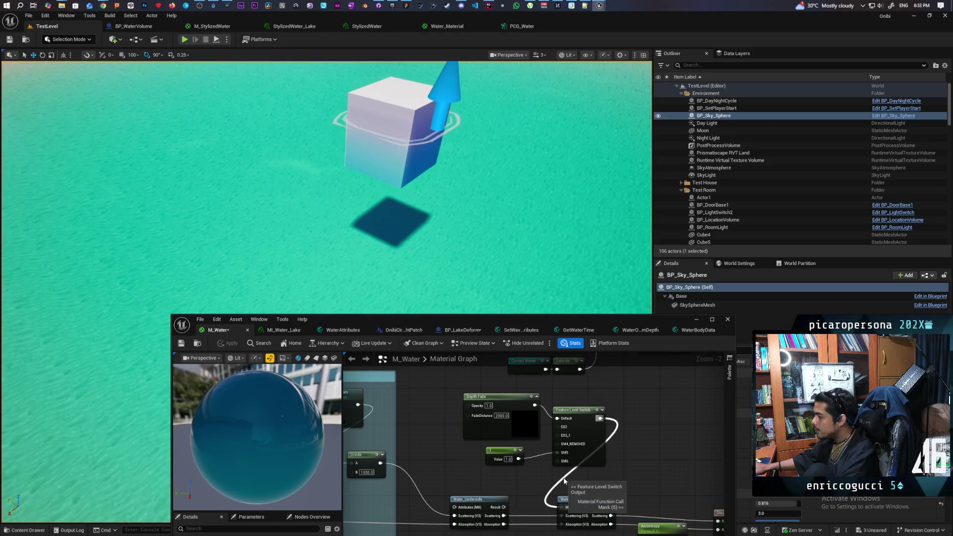
# Unlink WaterCoefficientMask's Mask, delete Depth Fade, Feature Level Switch and Constant nodes, then apply
pyautogui.keyDown('alt'); pyautogui.click(561, 507); pyautogui.keyUp('alt')
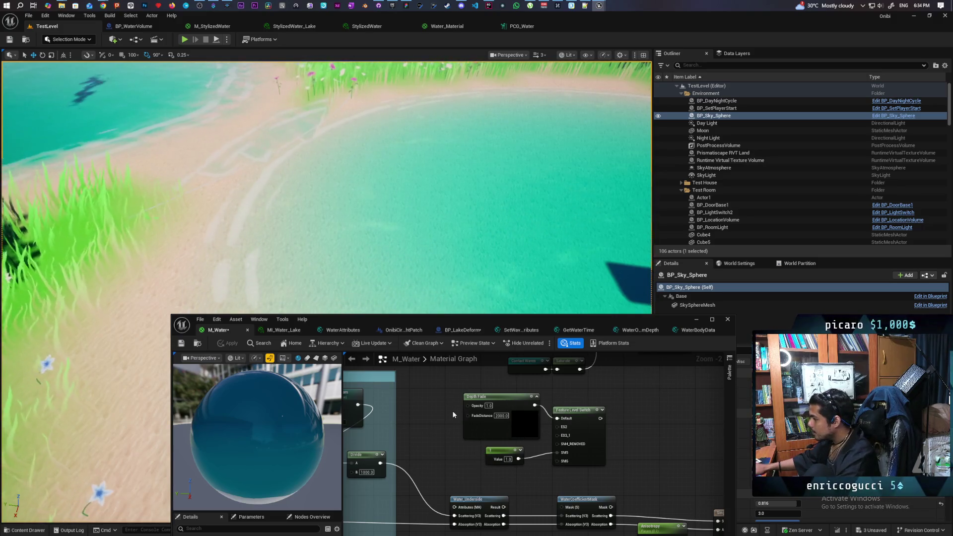
pyautogui.moveTo(452, 410); pyautogui.dragTo(618, 460)
pyautogui.press('Delete')
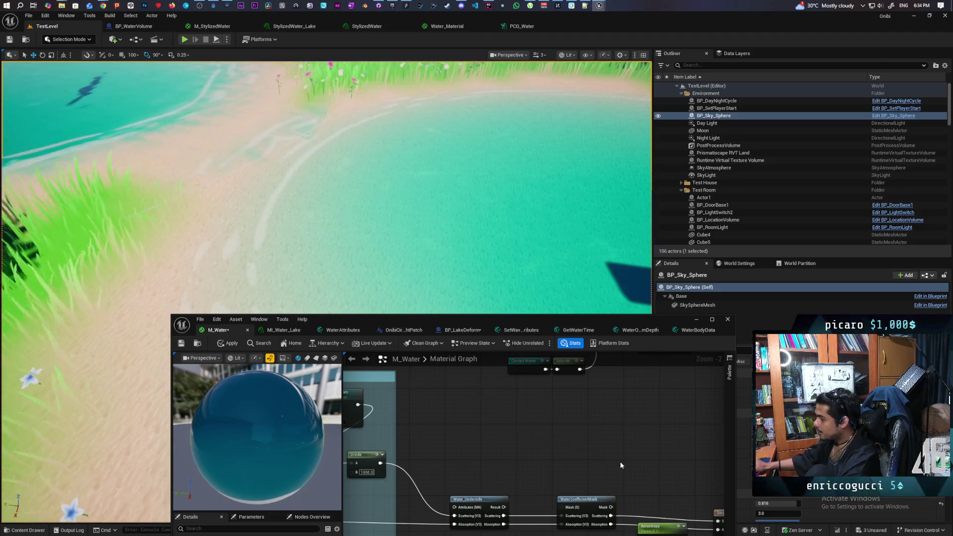
pyautogui.click(228, 343)
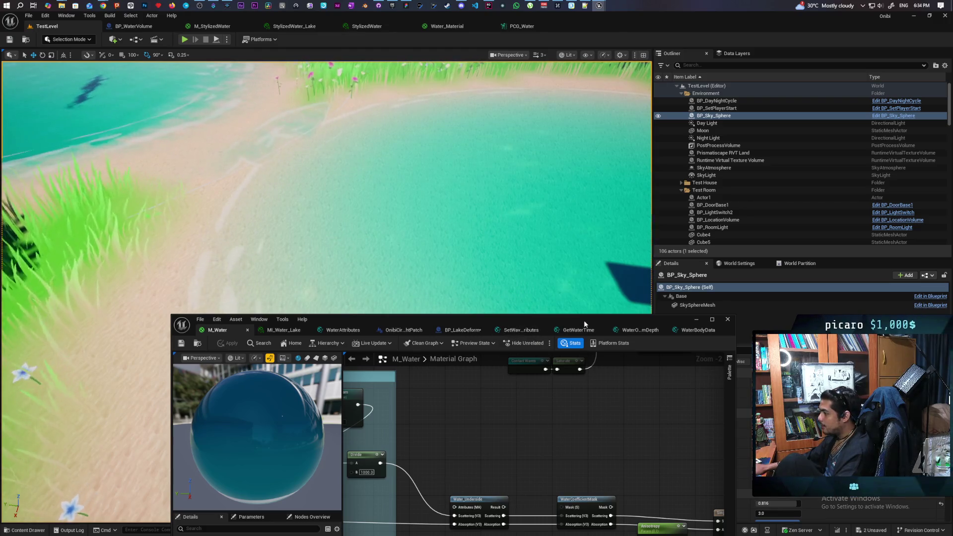
pyautogui.moveTo(590, 321)
pyautogui.mouseDown()
pyautogui.moveTo(753, 247)
pyautogui.moveTo(765, 118)
pyautogui.mouseUp()
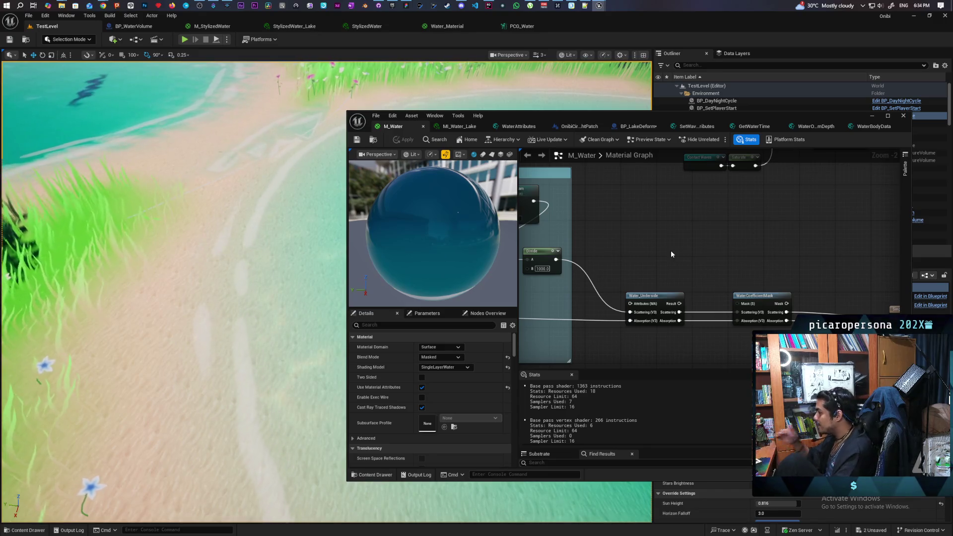
pyautogui.scroll(-3, 699, 248)
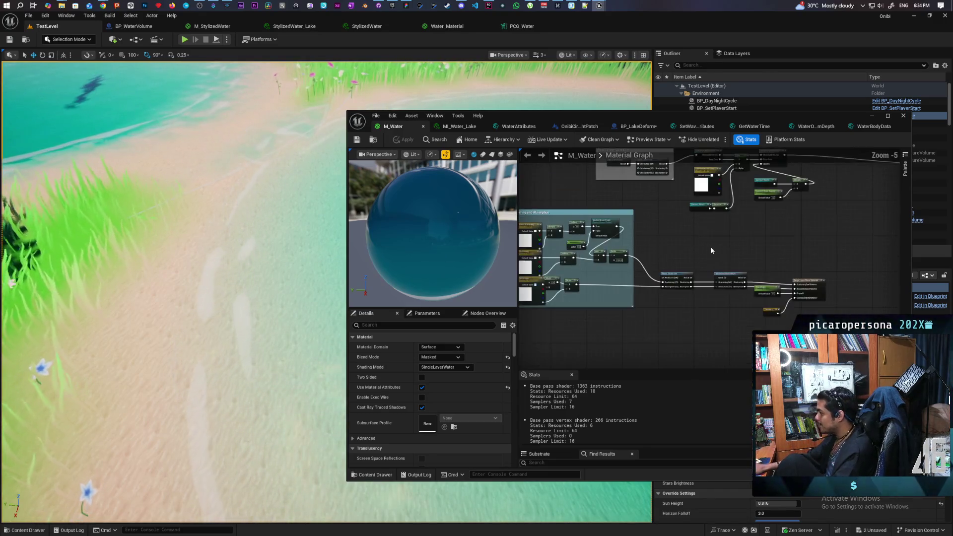
pyautogui.scroll(-2, 710, 250)
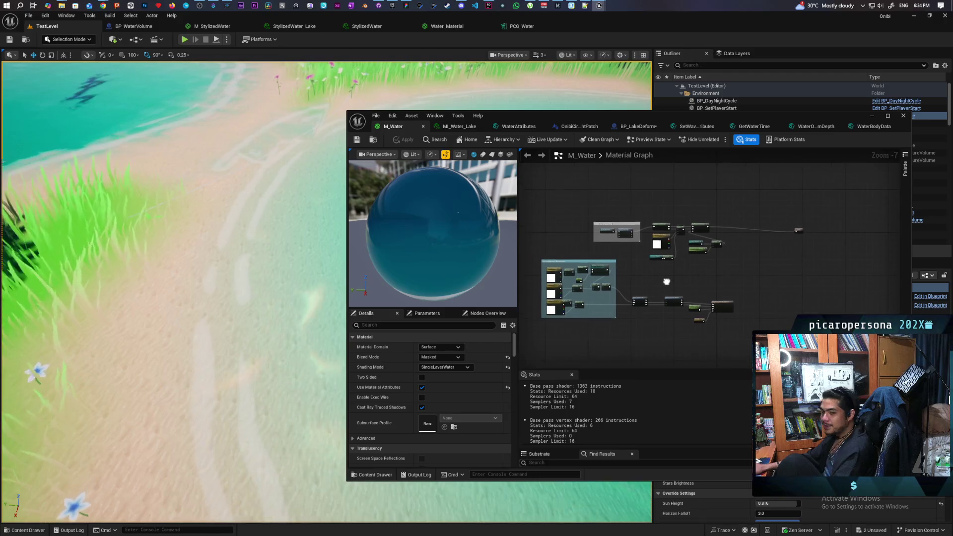
pyautogui.moveTo(666, 282)
pyautogui.mouseDown()
pyautogui.moveTo(659, 277)
pyautogui.moveTo(657, 289)
pyautogui.moveTo(682, 312)
pyautogui.mouseUp()
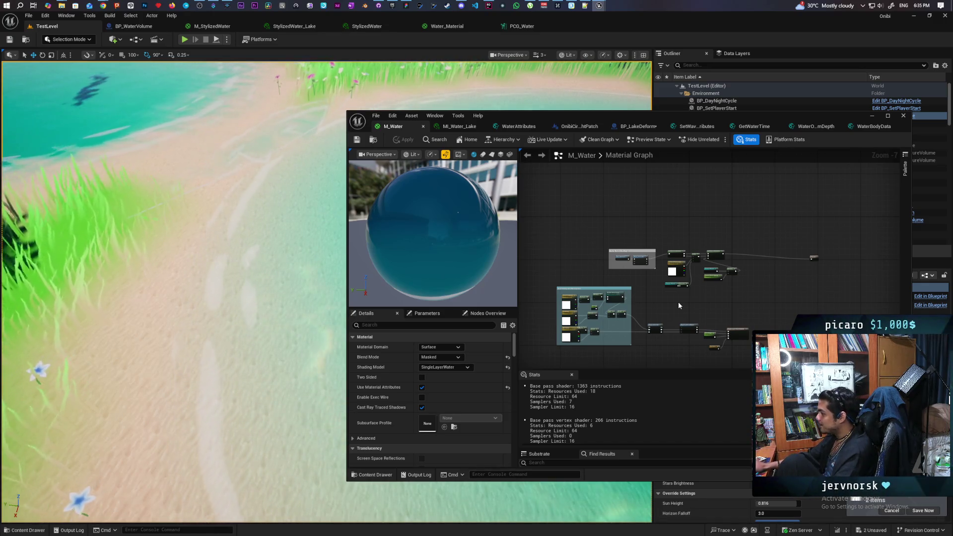
pyautogui.scroll(3, 650, 298)
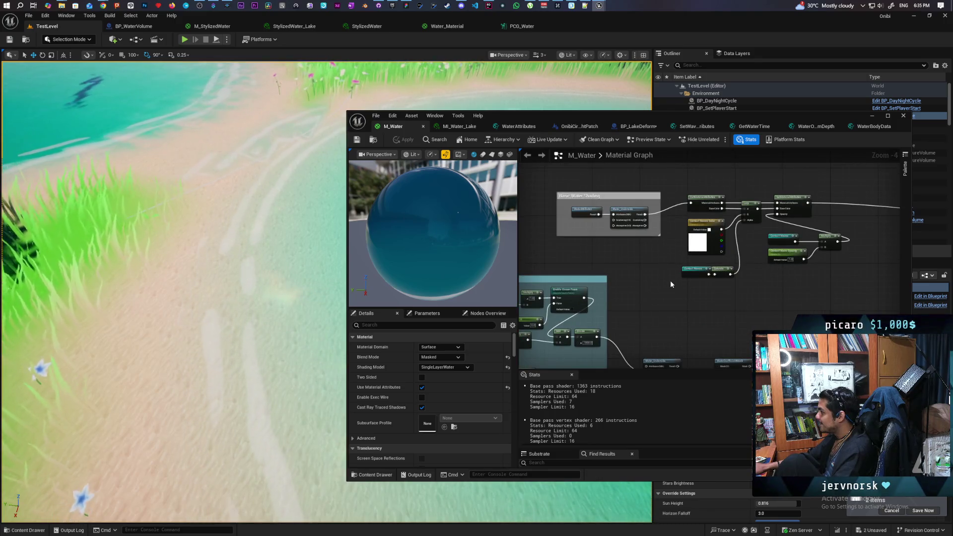
pyautogui.scroll(-2, 670, 279)
pyautogui.moveTo(618, 223); pyautogui.dragTo(659, 269)
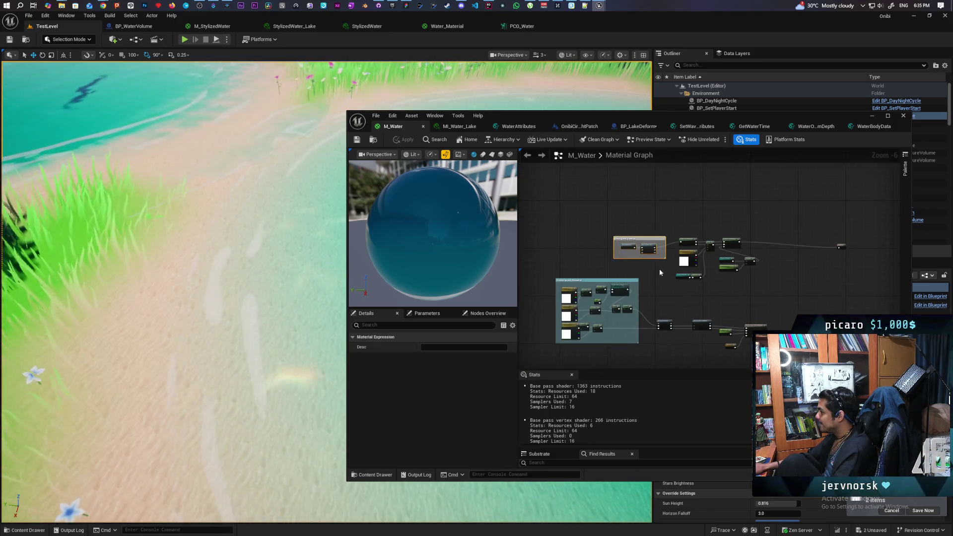
pyautogui.scroll(4, 659, 269)
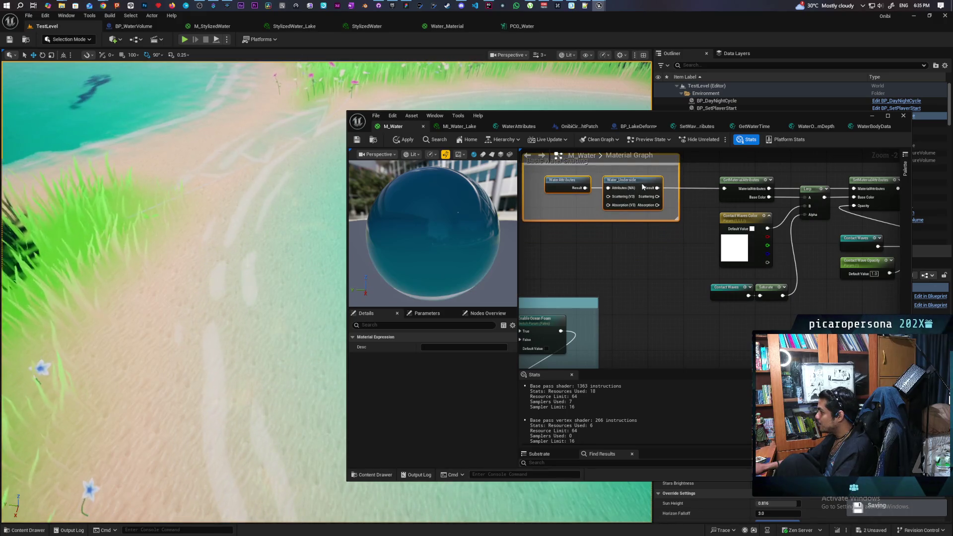
pyautogui.moveTo(688, 269); pyautogui.dragTo(585, 277)
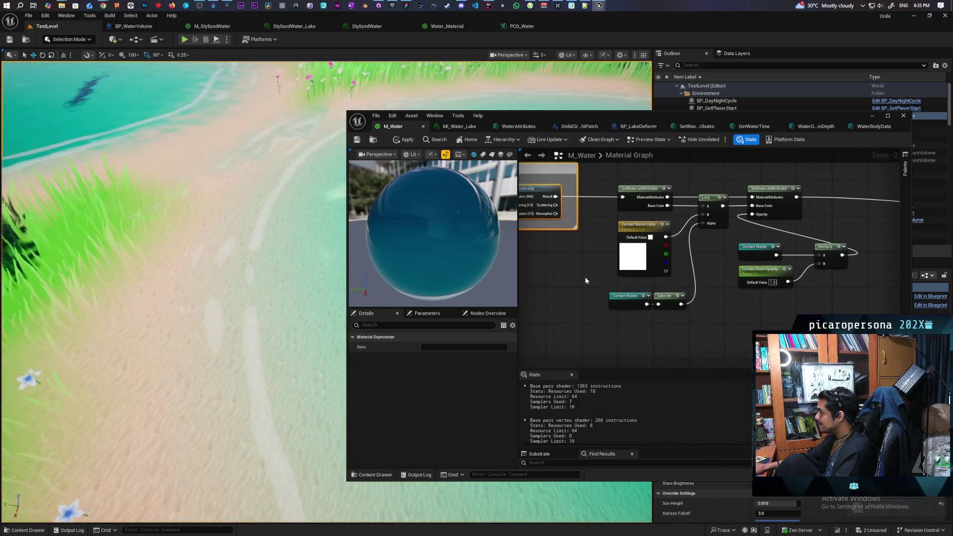
pyautogui.scroll(-2, 585, 277)
pyautogui.moveTo(716, 284); pyautogui.dragTo(703, 290)
pyautogui.click(719, 266)
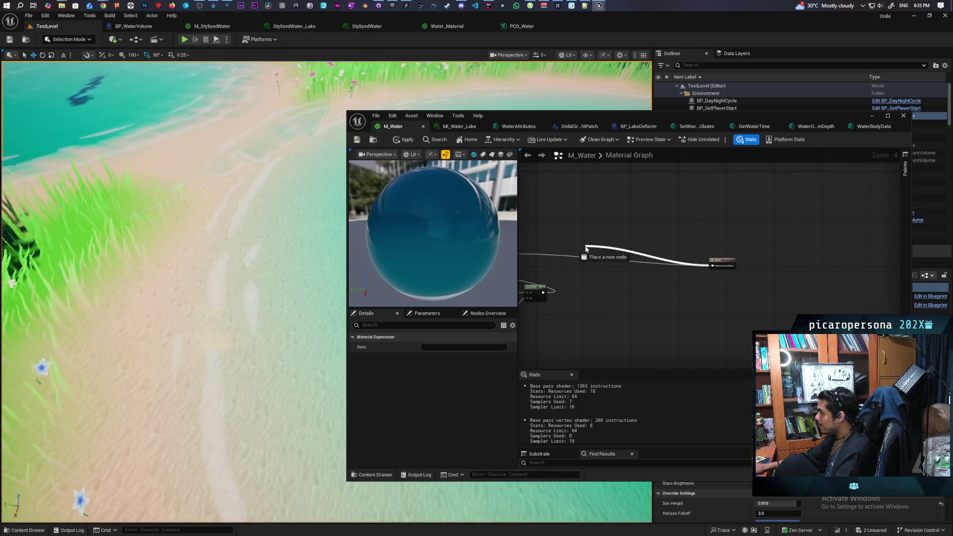
pyautogui.moveTo(674, 232)
pyautogui.mouseDown()
pyautogui.moveTo(830, 271)
pyautogui.moveTo(640, 262)
pyautogui.moveTo(660, 266)
pyautogui.mouseUp()
pyautogui.scroll(-2, 658, 276)
pyautogui.scroll(-1, 660, 277)
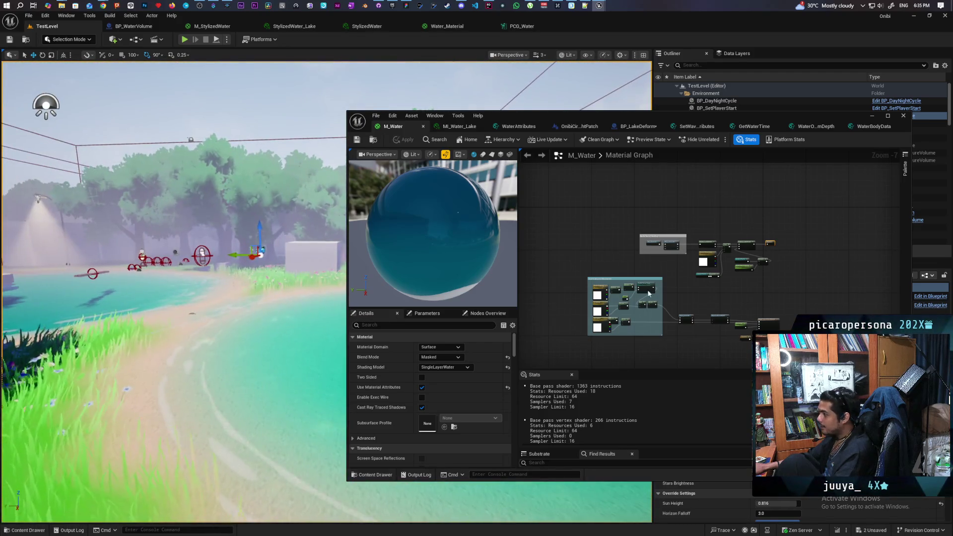
pyautogui.scroll(4, 655, 270)
# Add a ComputeGerstnerWaves function node from the 'gers' search and open its function graph
pyautogui.rightClick(564, 243)
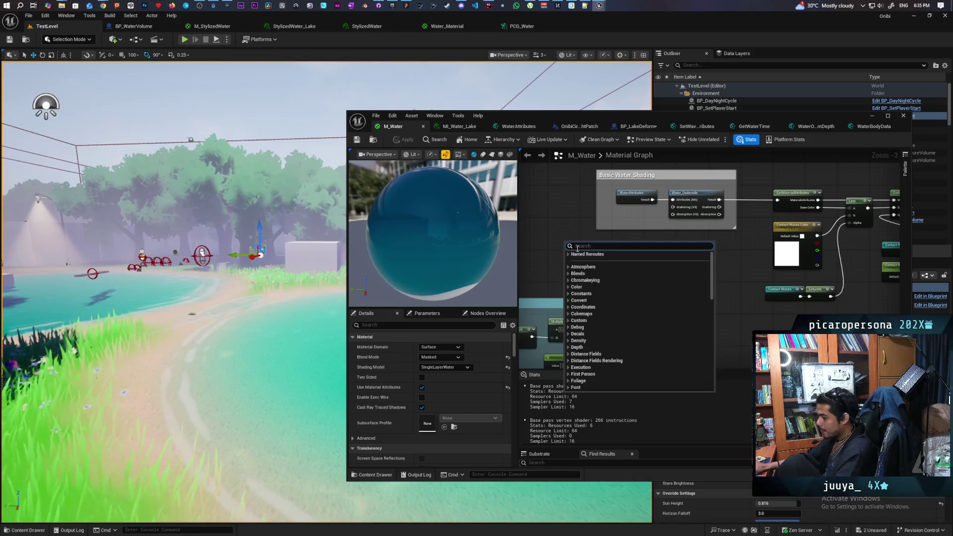
pyautogui.write('gers')
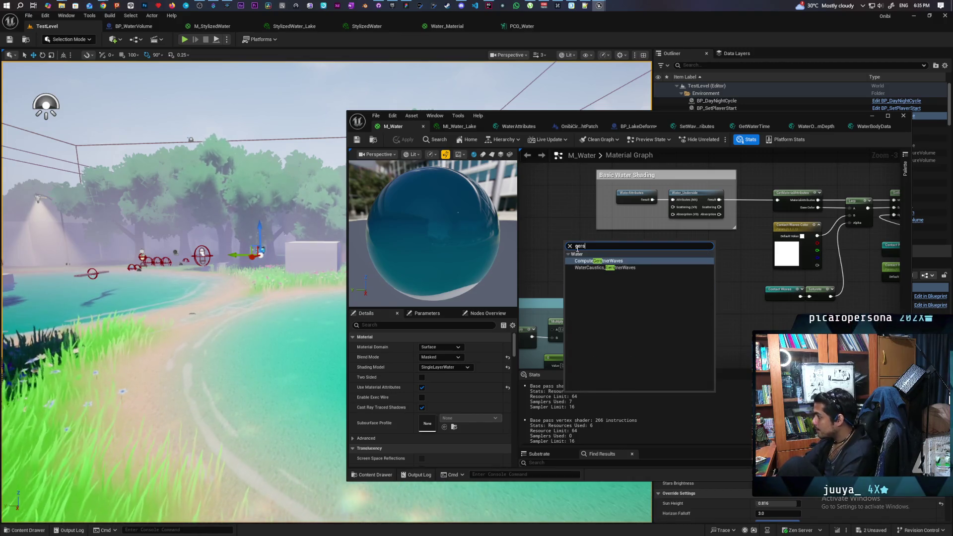
pyautogui.press('Return')
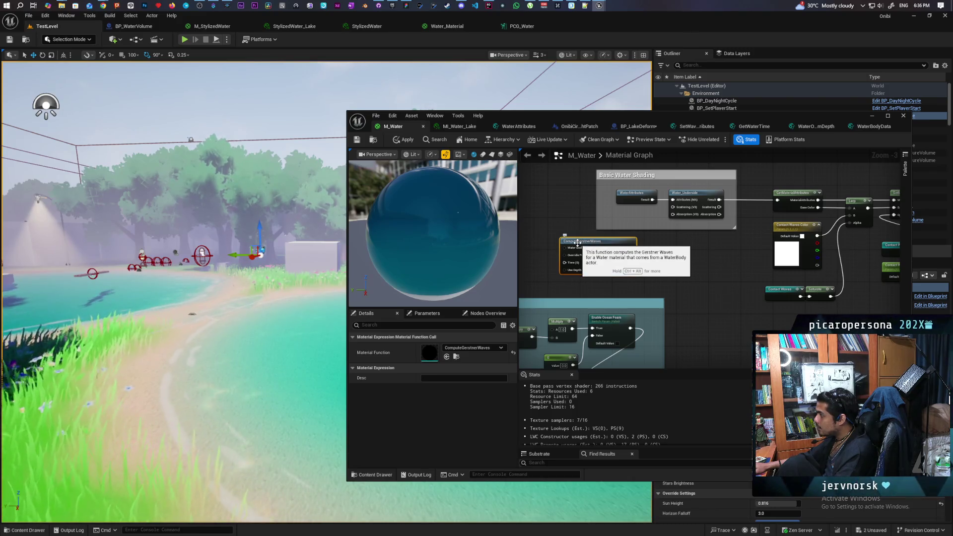
pyautogui.doubleClick(577, 242)
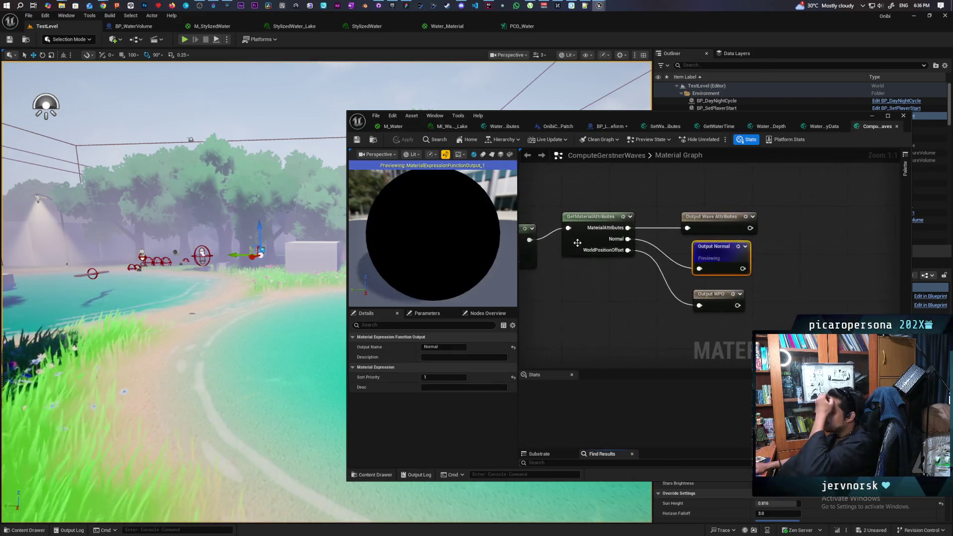
# Zoom and pan the ComputeGerstnerWaves graph to inspect its input nodes
pyautogui.scroll(1, 670, 296)
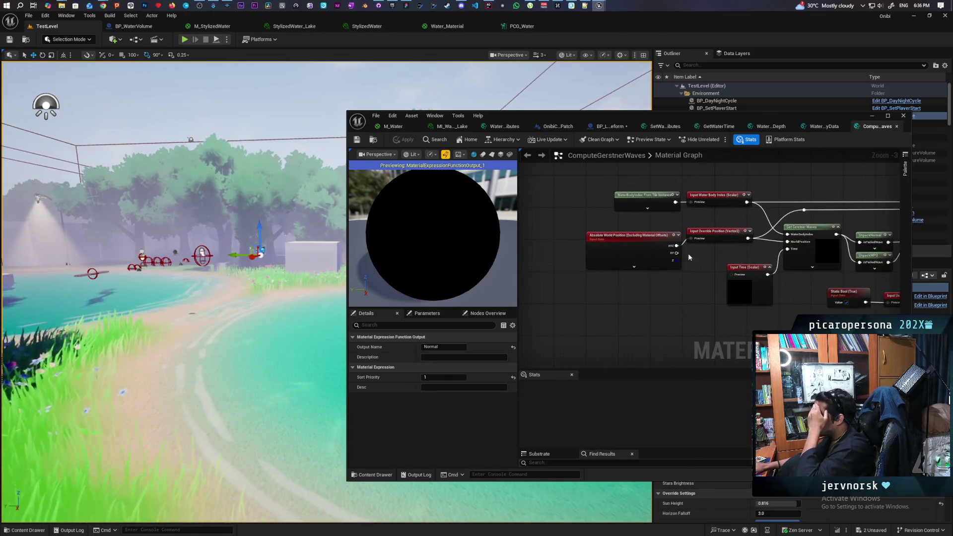
pyautogui.moveTo(728, 236); pyautogui.dragTo(633, 247)
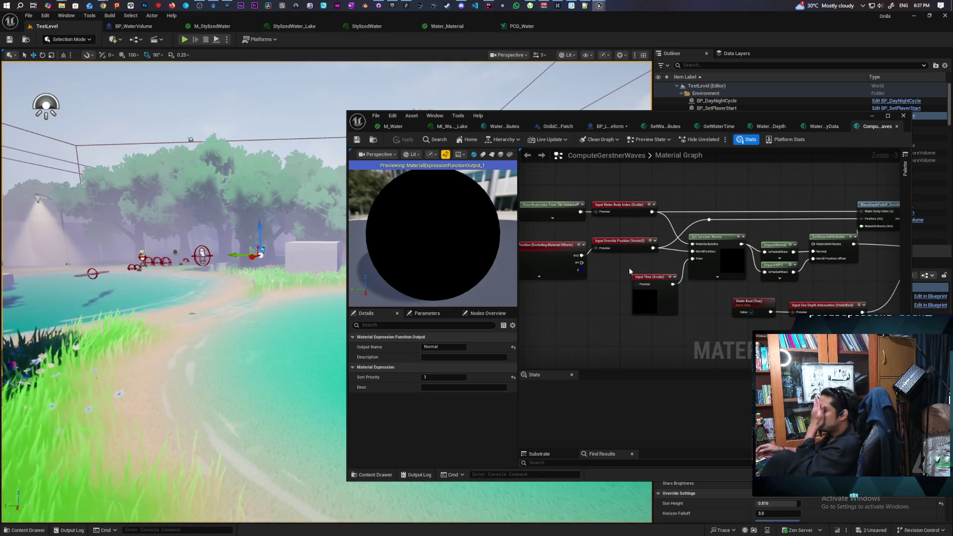
pyautogui.click(782, 246)
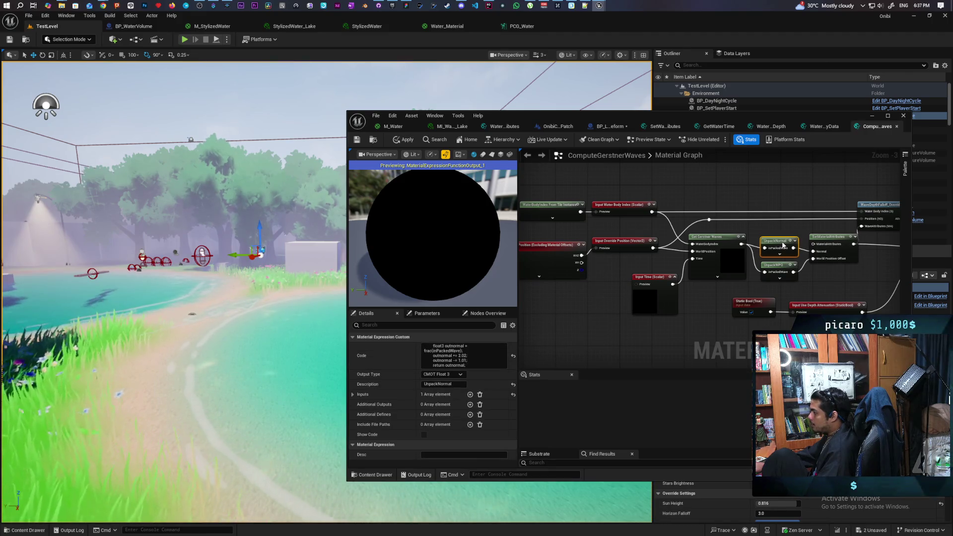
pyautogui.click(716, 247)
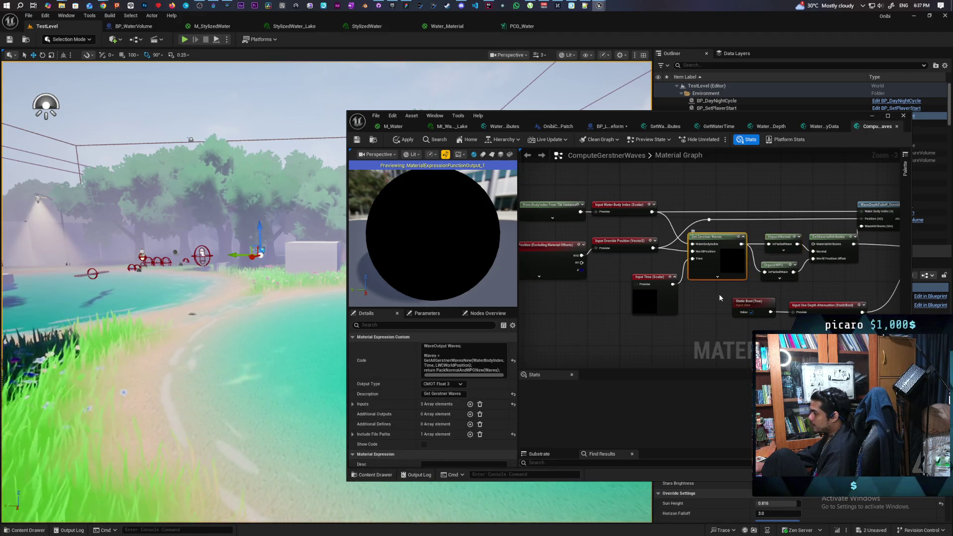
pyautogui.scroll(1, 609, 334)
pyautogui.click(720, 264)
pyautogui.scroll(2, 722, 257)
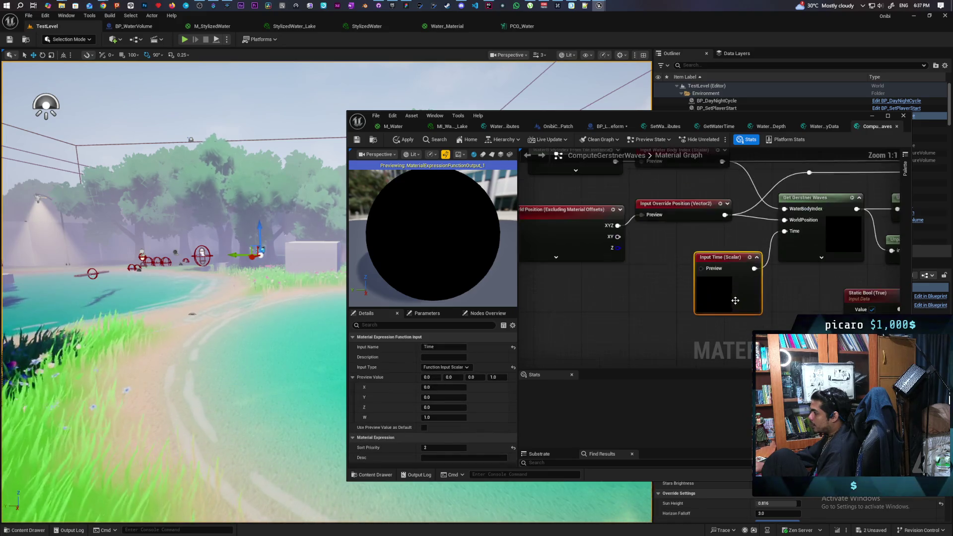
pyautogui.scroll(-2, 681, 262)
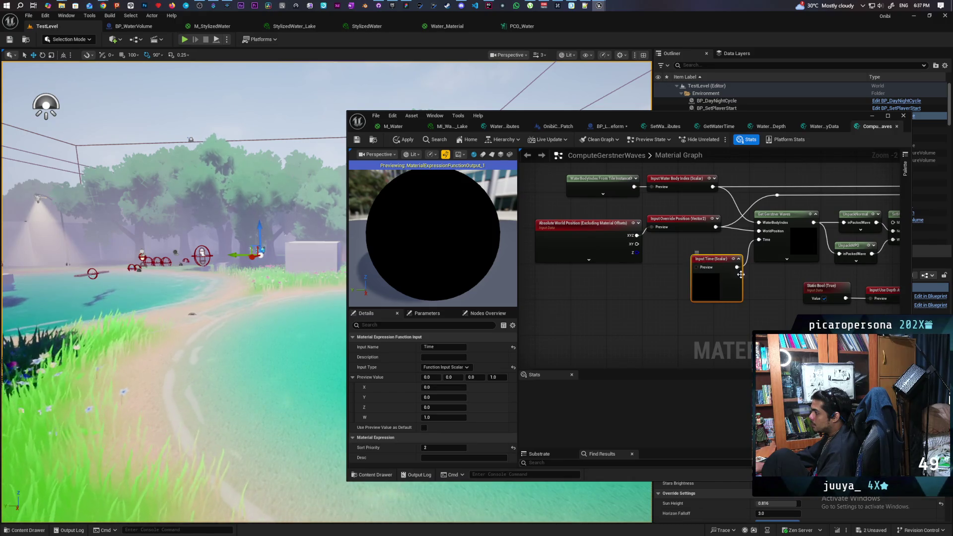
pyautogui.click(791, 214)
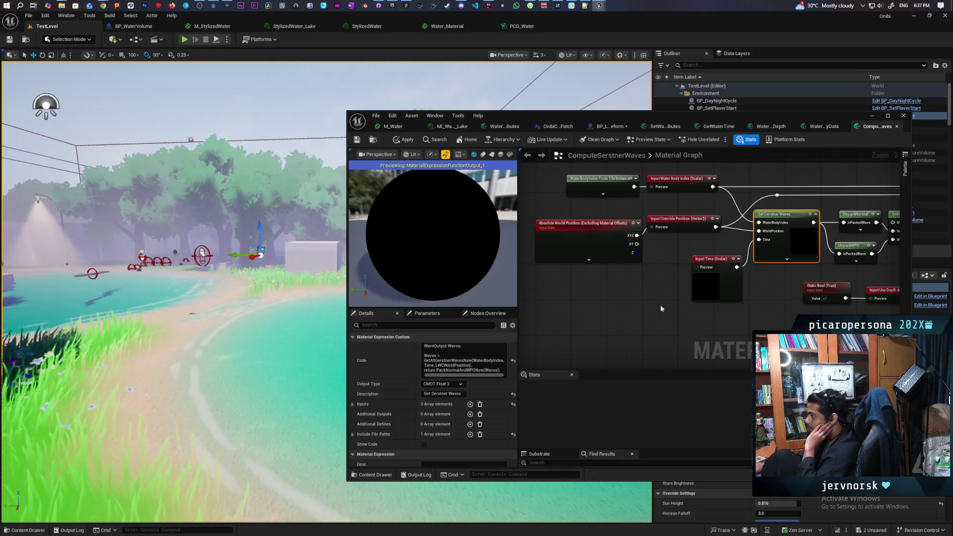
pyautogui.moveTo(684, 296); pyautogui.dragTo(581, 308)
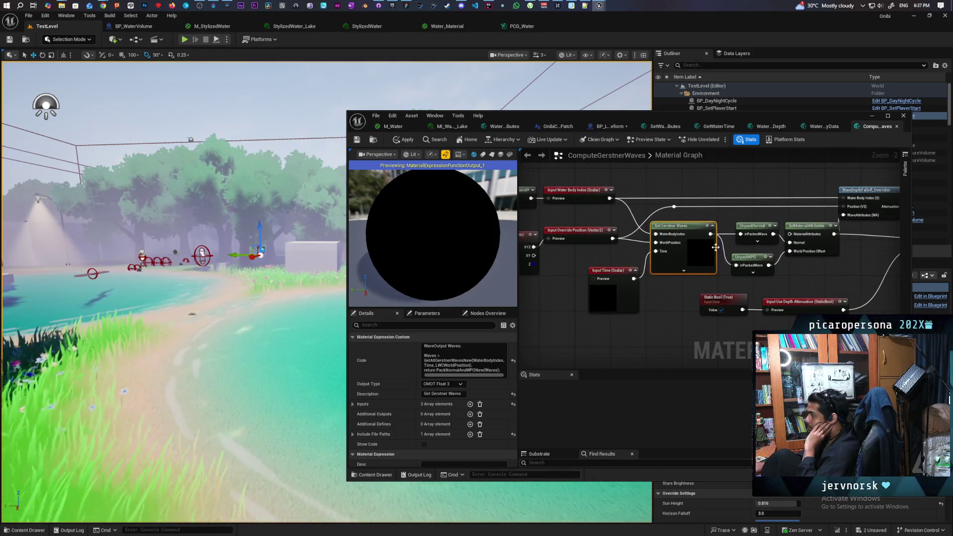
pyautogui.moveTo(715, 246); pyautogui.dragTo(652, 268)
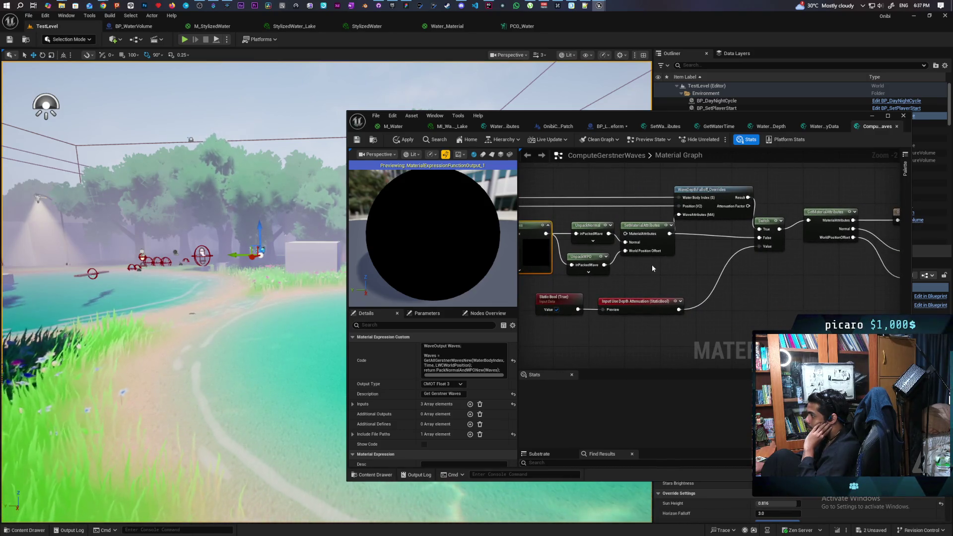
pyautogui.moveTo(698, 255); pyautogui.dragTo(670, 255)
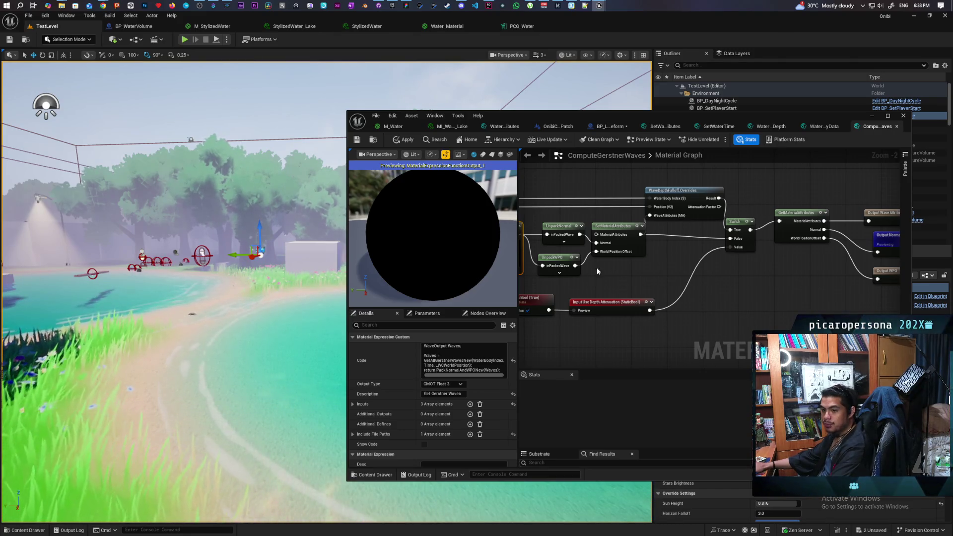
pyautogui.scroll(-3, 702, 287)
# Close the ComputeGerstnerWaves editor without applying changes and return to the M_Water graph
pyautogui.scroll(2, 702, 287)
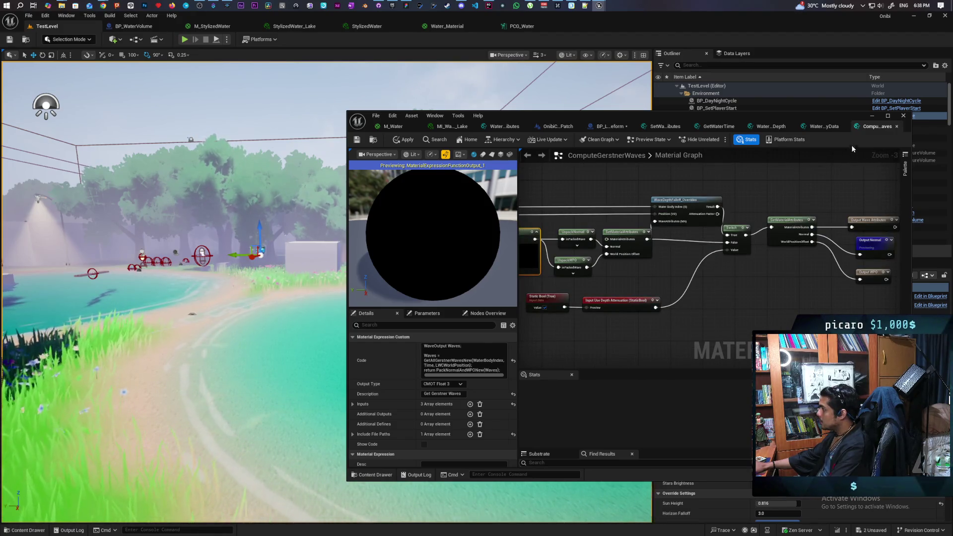
pyautogui.middleClick(865, 127)
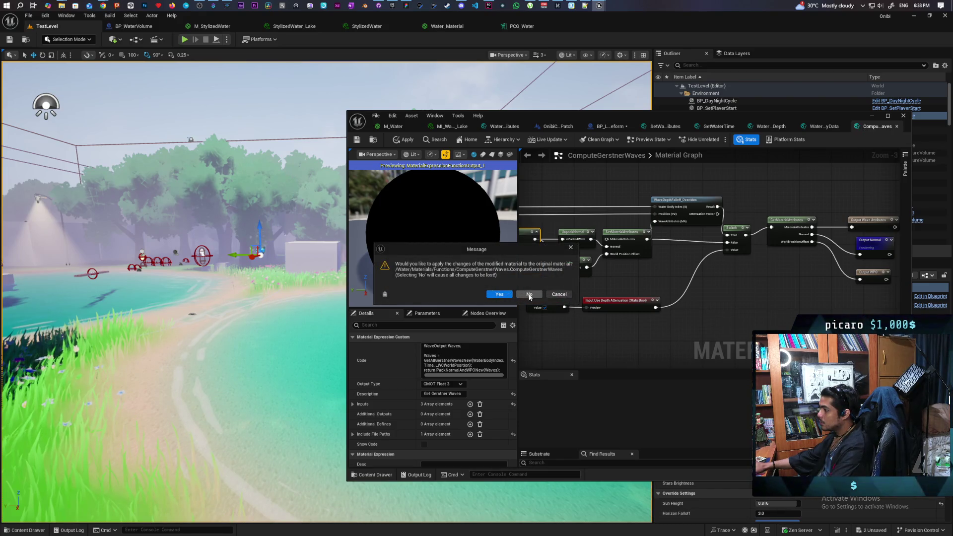
pyautogui.click(503, 293)
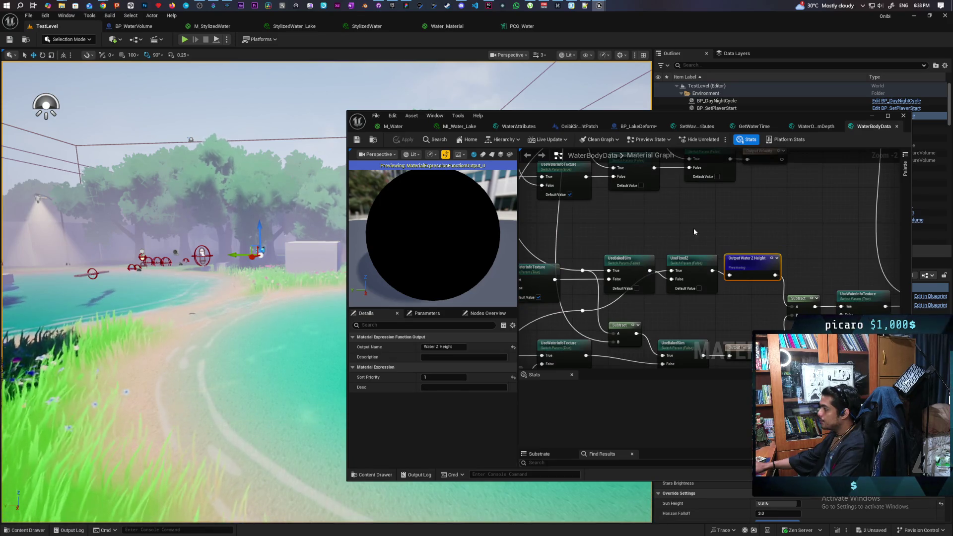
pyautogui.click(392, 127)
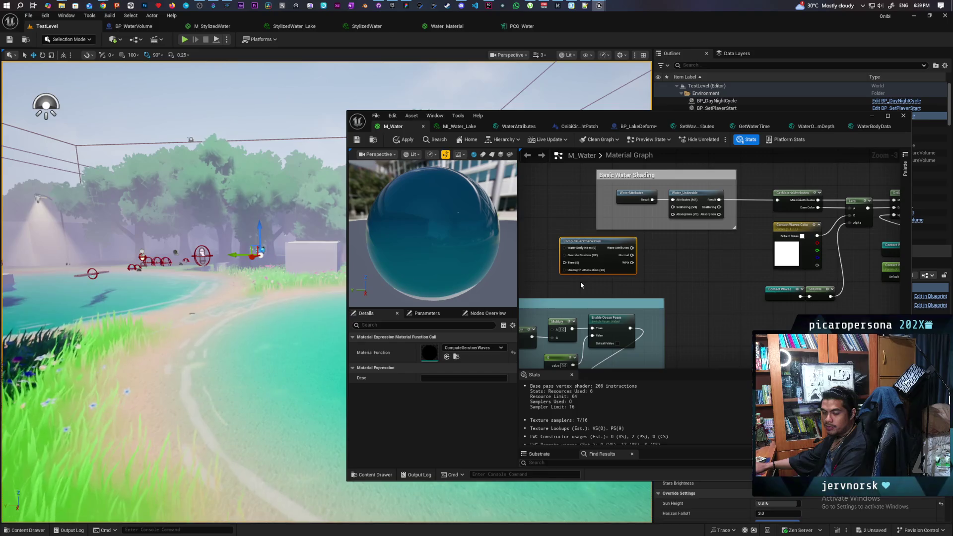
# Shift the Caustics comment group to the right in the M_Water graph
pyautogui.scroll(-3, 636, 295)
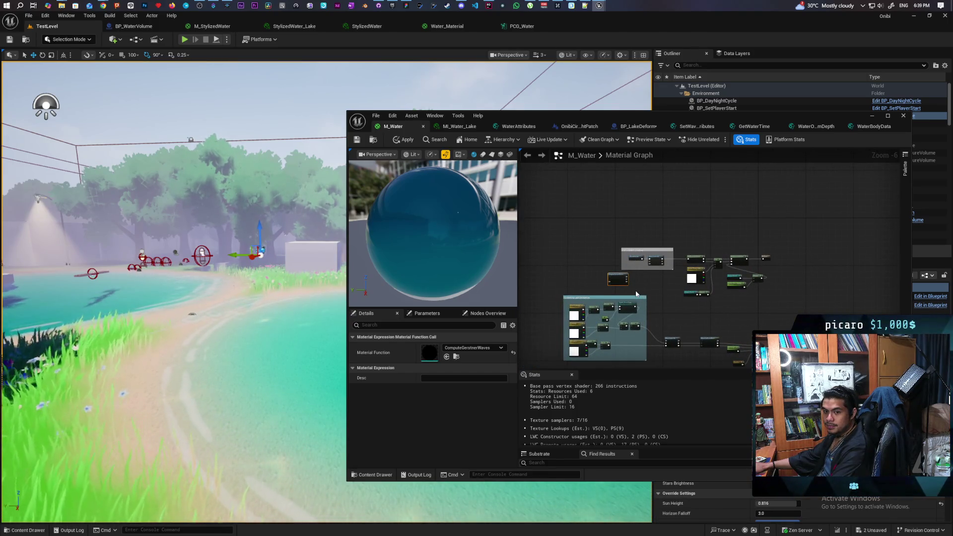
pyautogui.scroll(-6, 636, 294)
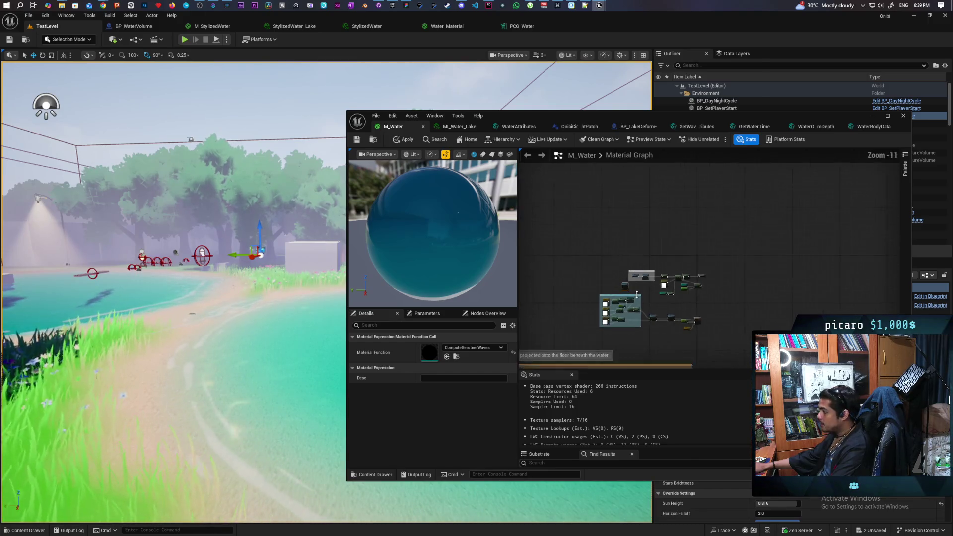
pyautogui.scroll(1, 558, 250)
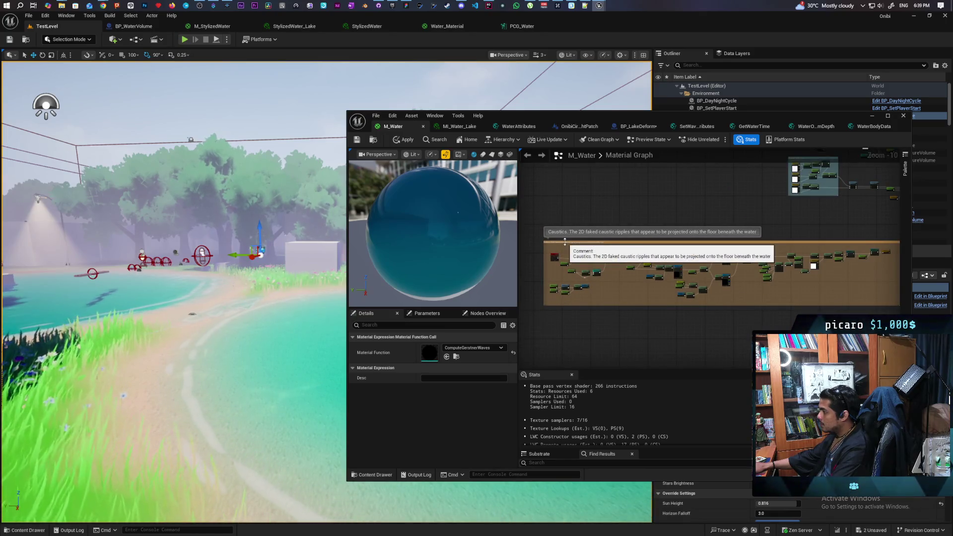
pyautogui.moveTo(558, 250)
pyautogui.mouseDown()
pyautogui.moveTo(793, 221)
pyautogui.moveTo(647, 229)
pyautogui.moveTo(569, 251)
pyautogui.mouseUp()
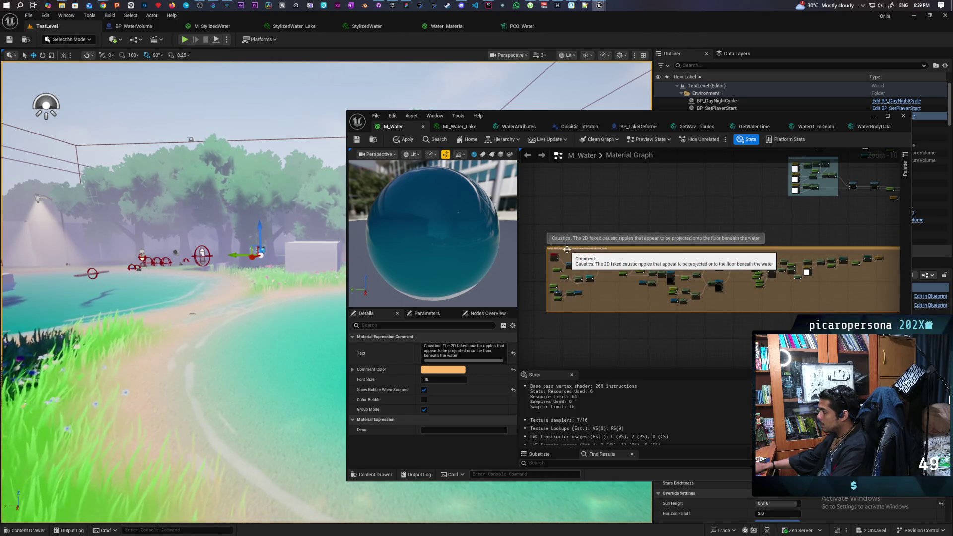
pyautogui.moveTo(582, 252)
pyautogui.mouseDown()
pyautogui.moveTo(764, 247)
pyautogui.moveTo(603, 248)
pyautogui.mouseUp()
# Move the Contact waves comment group upward and apply the rearranged graph
pyautogui.scroll(-2, 754, 227)
pyautogui.scroll(1, 754, 227)
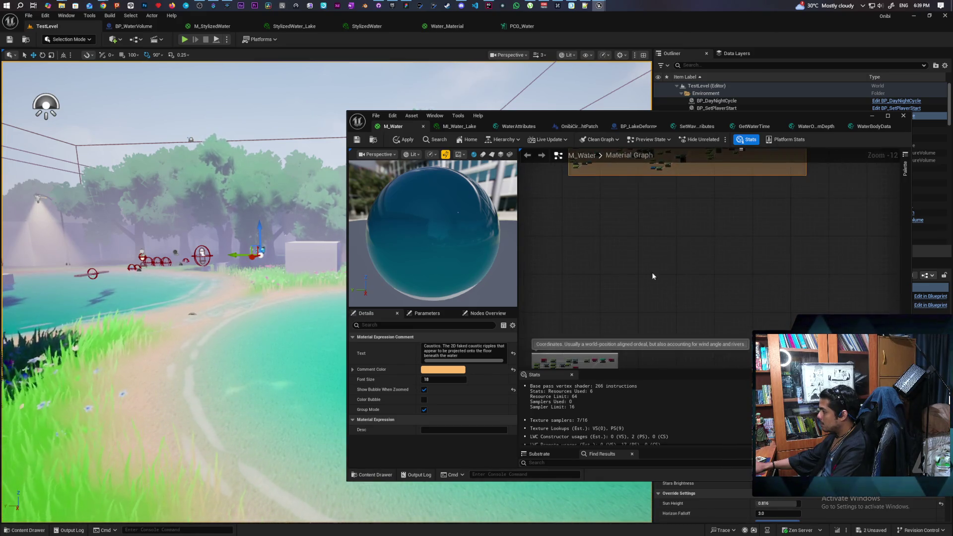
pyautogui.scroll(2, 567, 331)
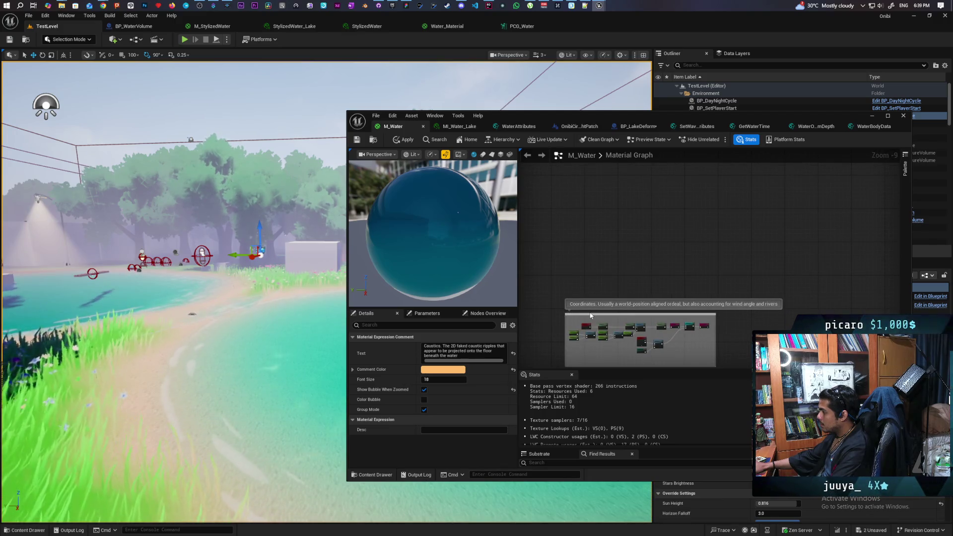
pyautogui.moveTo(589, 314)
pyautogui.mouseDown()
pyautogui.moveTo(663, 143)
pyautogui.moveTo(672, 139)
pyautogui.moveTo(660, 232)
pyautogui.moveTo(748, 188)
pyautogui.moveTo(653, 212)
pyautogui.mouseUp()
pyautogui.hotkey('ctrl', 'z')
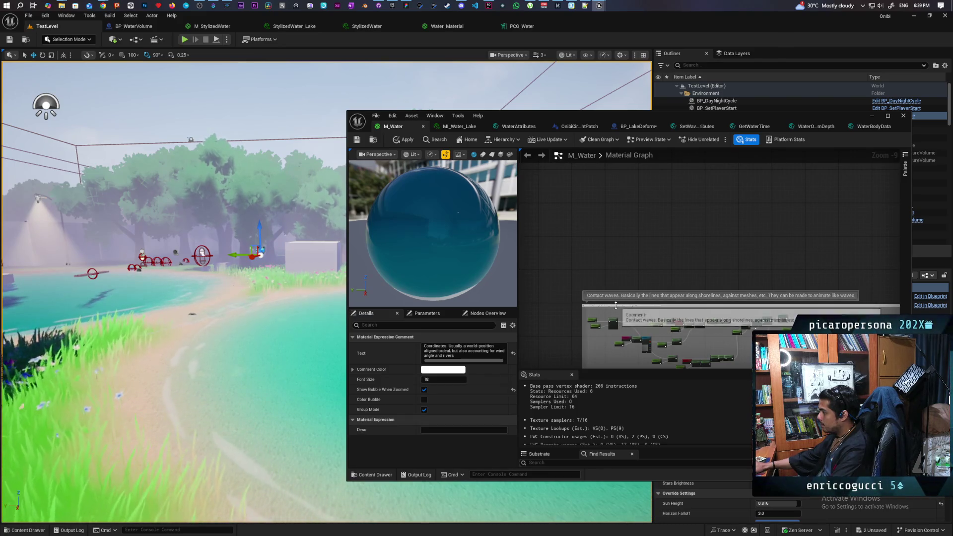
pyautogui.moveTo(615, 306)
pyautogui.mouseDown()
pyautogui.moveTo(646, 143)
pyautogui.moveTo(655, 233)
pyautogui.moveTo(665, 201)
pyautogui.mouseUp()
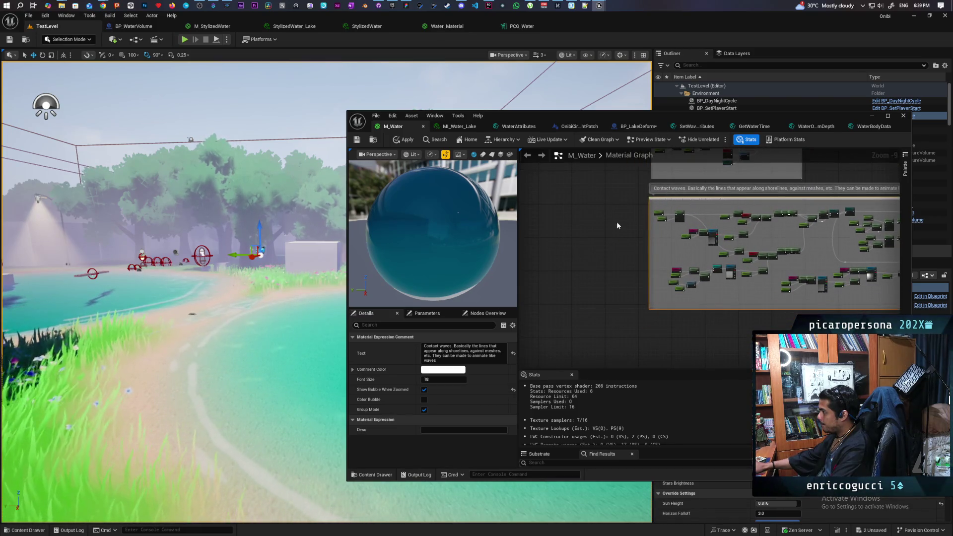
pyautogui.scroll(-3, 767, 278)
pyautogui.scroll(3, 735, 198)
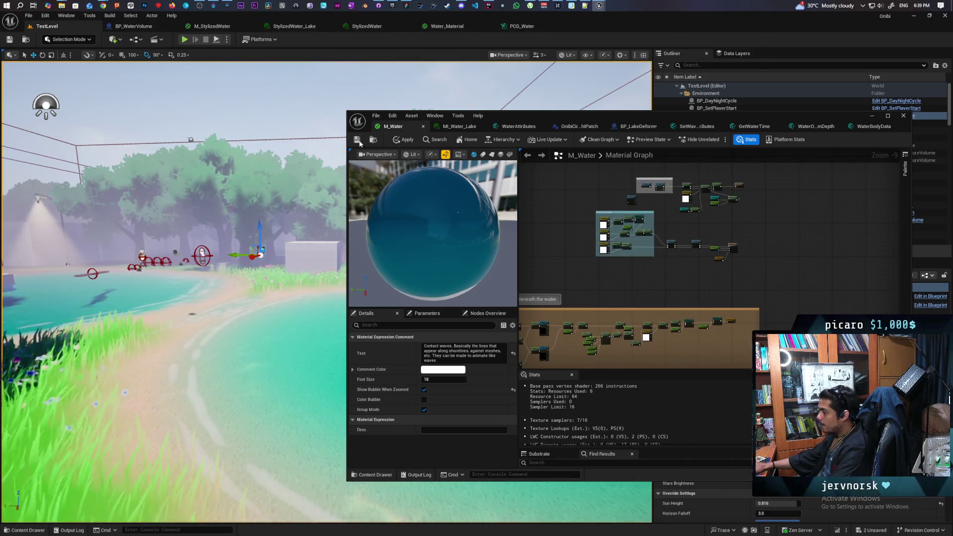
pyautogui.click(403, 139)
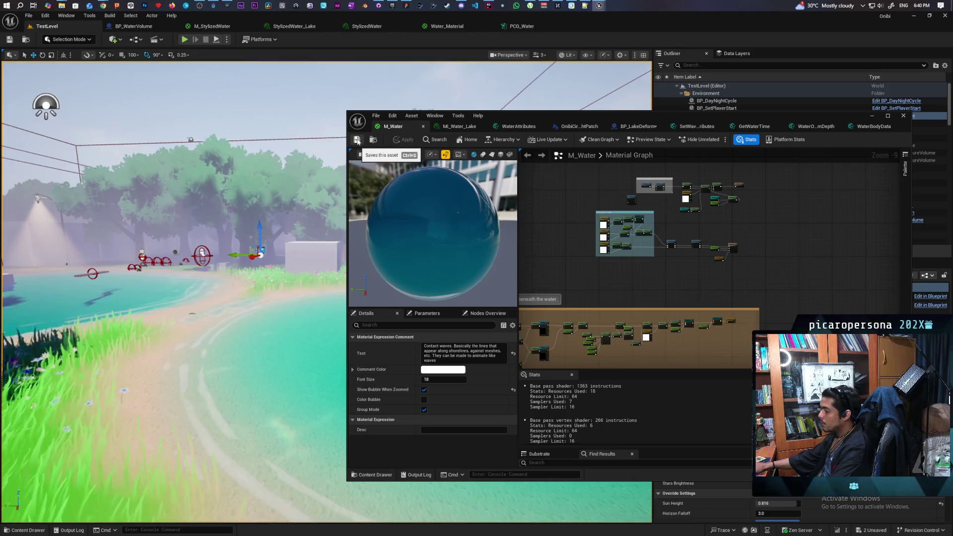
# Delete the ComputeGerstnerWaves node from M_Water and apply the recompiled material
pyautogui.scroll(4, 625, 280)
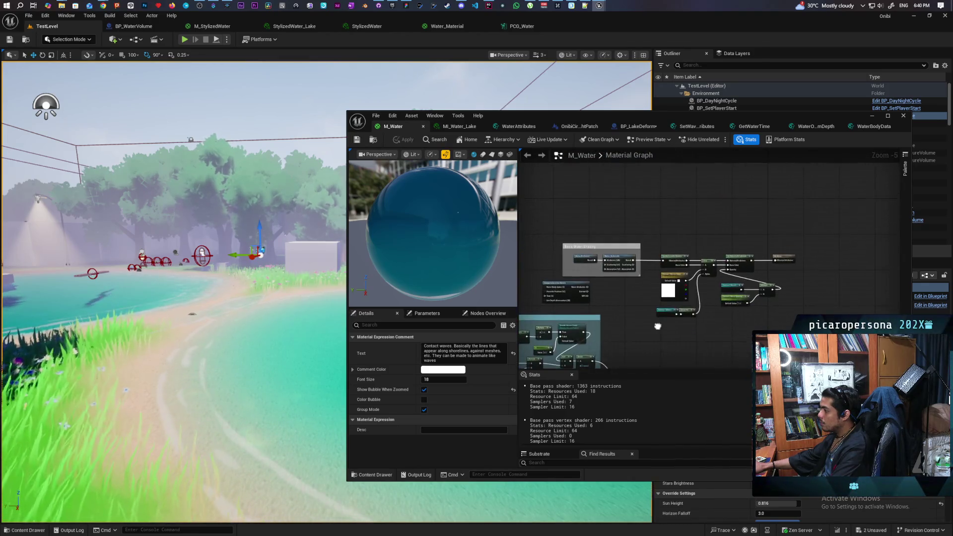
pyautogui.scroll(1, 608, 295)
pyautogui.click(600, 275)
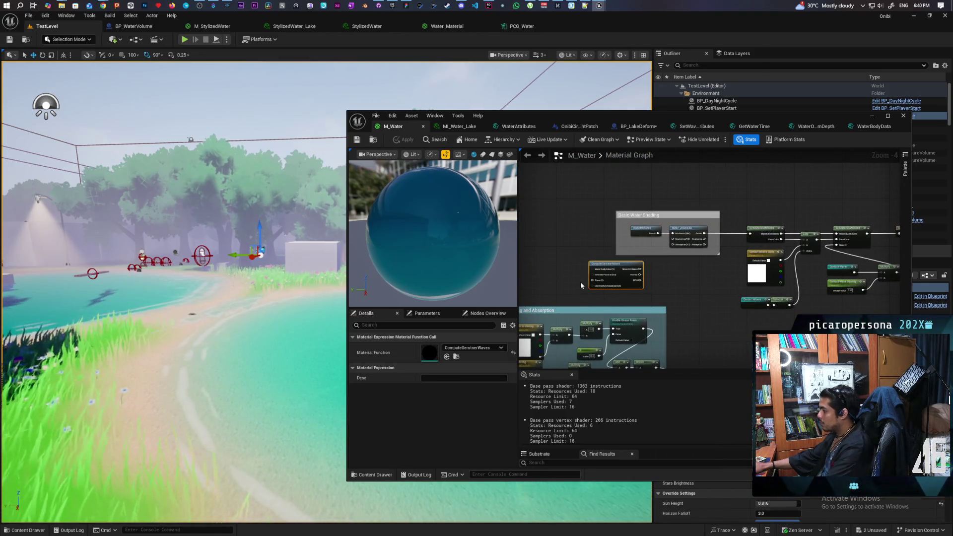
pyautogui.press('Delete')
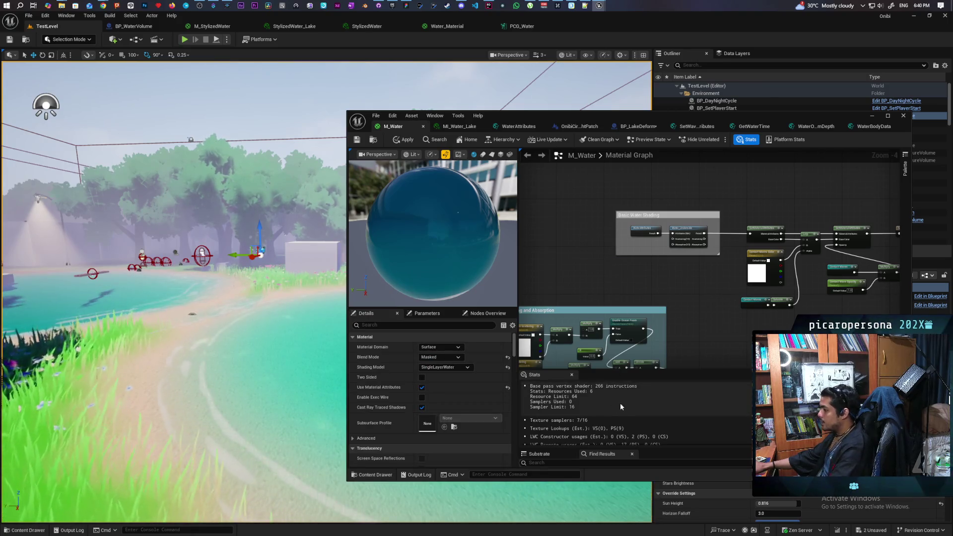
pyautogui.click(399, 140)
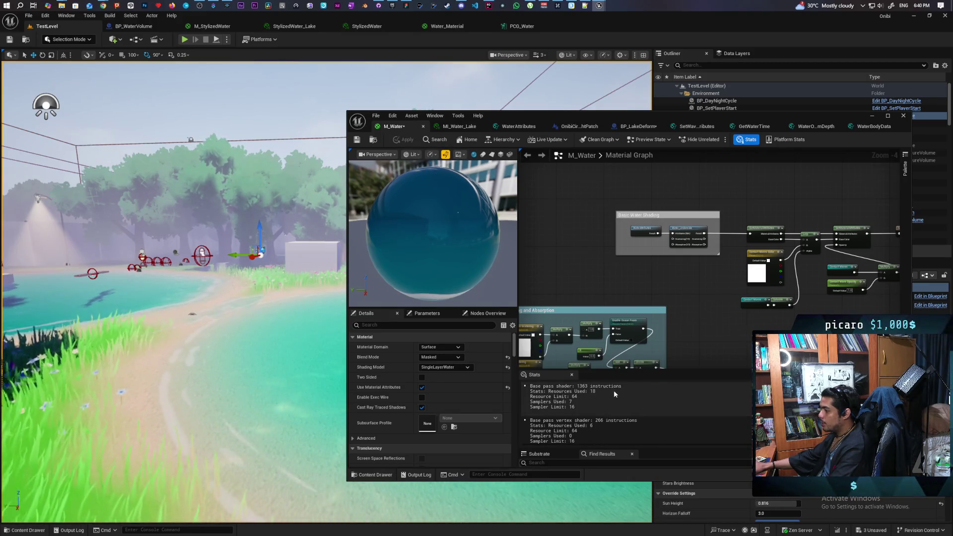
pyautogui.moveTo(635, 295)
pyautogui.mouseDown()
pyautogui.moveTo(549, 304)
pyautogui.moveTo(630, 301)
pyautogui.mouseUp()
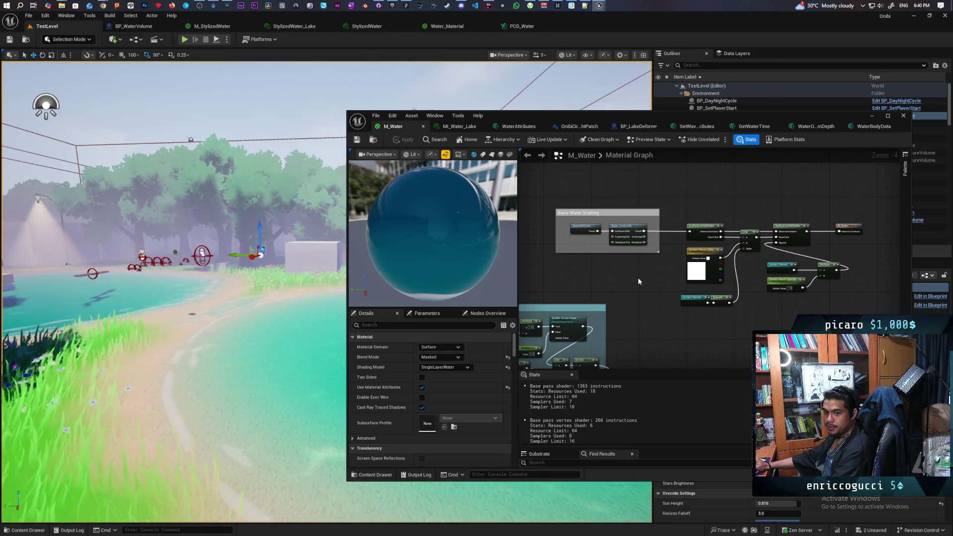
pyautogui.moveTo(198, 369)
pyautogui.mouseDown()
pyautogui.moveTo(114, 338)
pyautogui.moveTo(315, 121)
pyautogui.moveTo(231, 159)
pyautogui.moveTo(219, 119)
pyautogui.moveTo(232, 133)
pyautogui.moveTo(284, 92)
pyautogui.mouseUp()
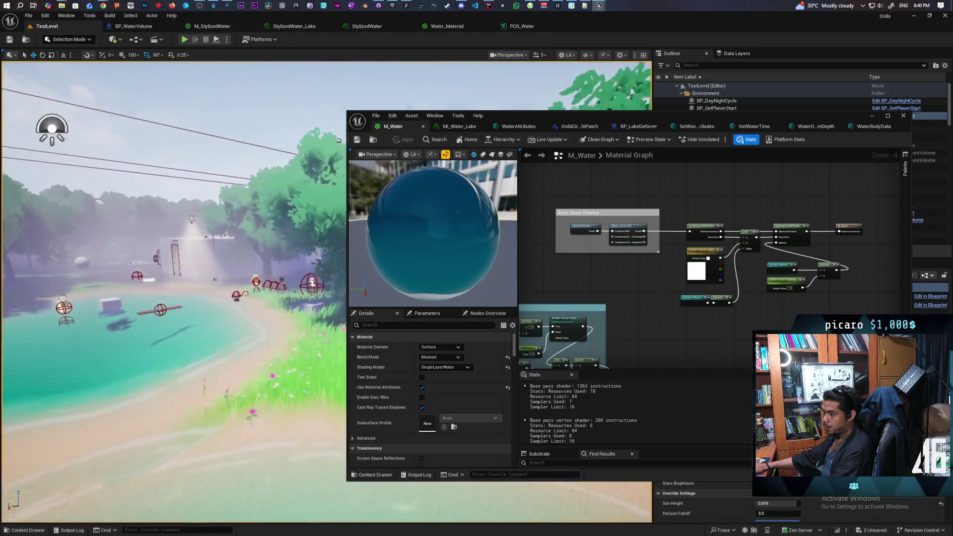
pyautogui.moveTo(285, 93); pyautogui.dragTo(319, 110)
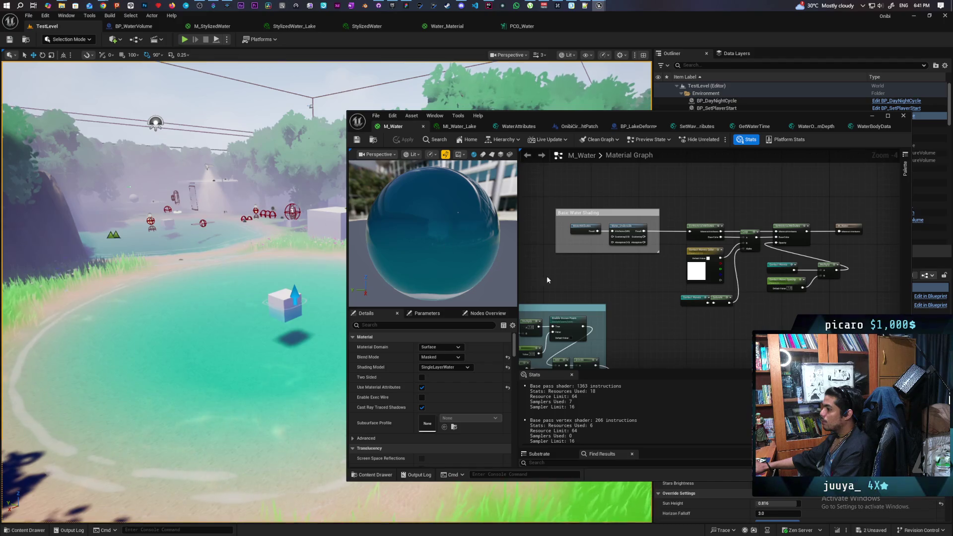
pyautogui.scroll(-4, 576, 282)
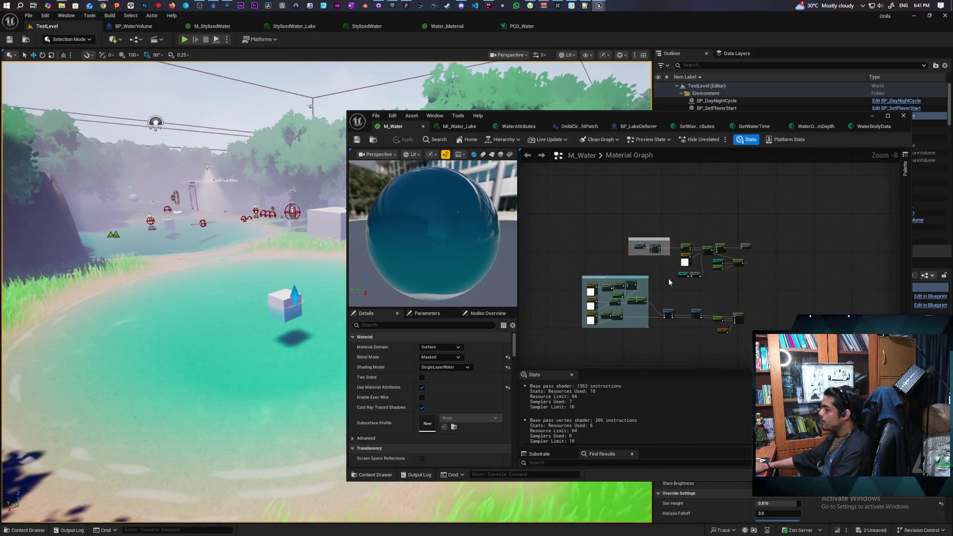
pyautogui.moveTo(668, 278)
pyautogui.mouseDown()
pyautogui.moveTo(646, 193)
pyautogui.moveTo(670, 258)
pyautogui.mouseUp()
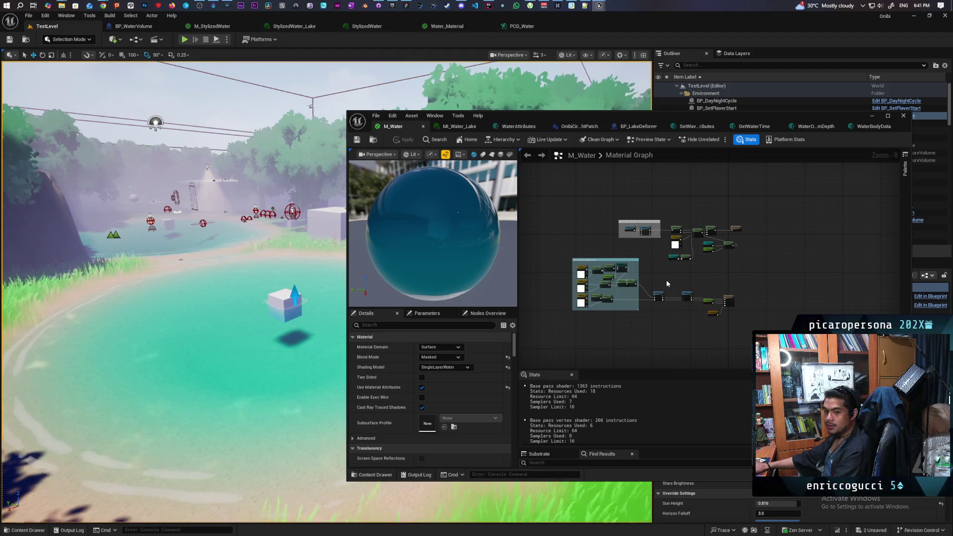
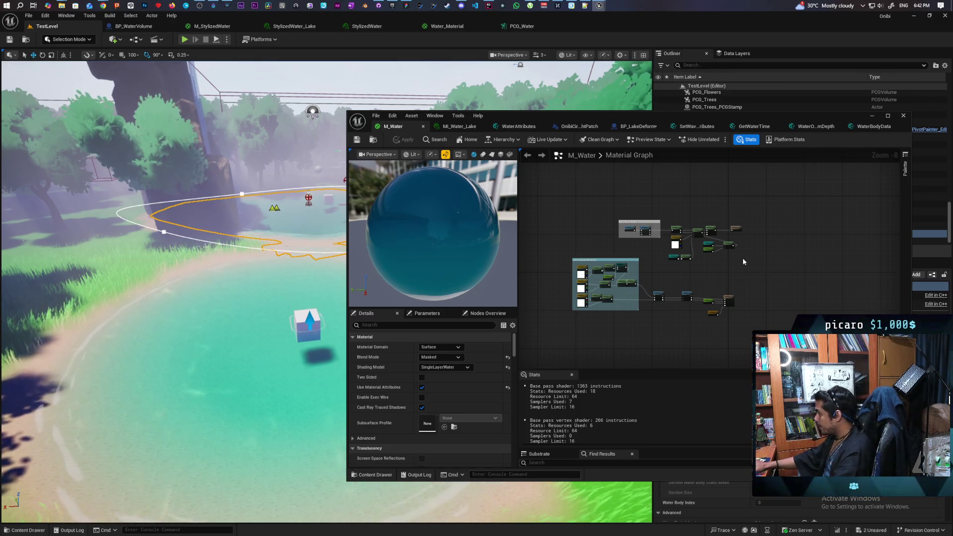
# Pan the M_Water graph to the Basic Water Shading group, then move its window aside to reveal M_StylizedWater
pyautogui.scroll(5, 742, 258)
pyautogui.moveTo(741, 260)
pyautogui.mouseDown()
pyautogui.moveTo(744, 278)
pyautogui.moveTo(775, 303)
pyautogui.moveTo(833, 291)
pyautogui.moveTo(822, 282)
pyautogui.mouseUp()
pyautogui.moveTo(554, 272)
pyautogui.mouseDown()
pyautogui.moveTo(679, 287)
pyautogui.moveTo(711, 280)
pyautogui.mouseUp()
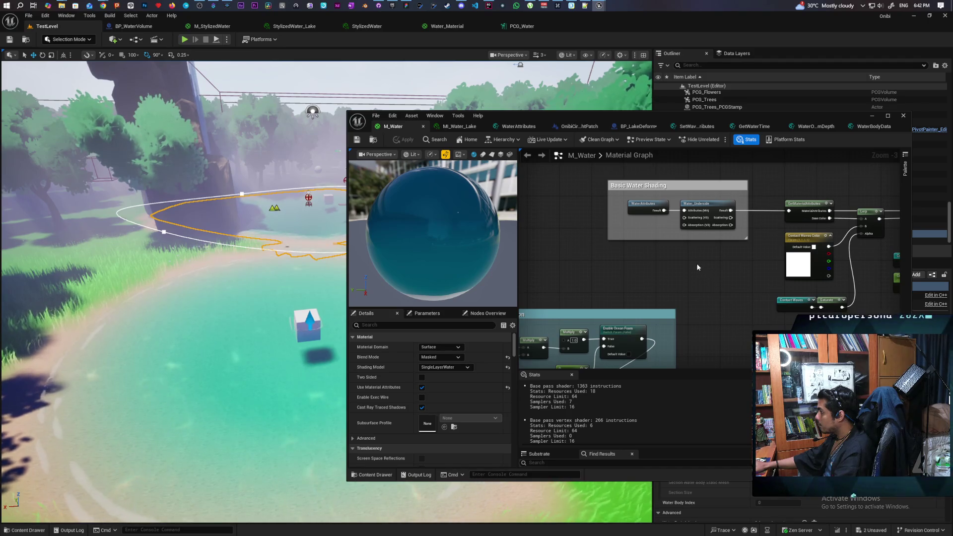
pyautogui.moveTo(659, 258); pyautogui.dragTo(603, 258)
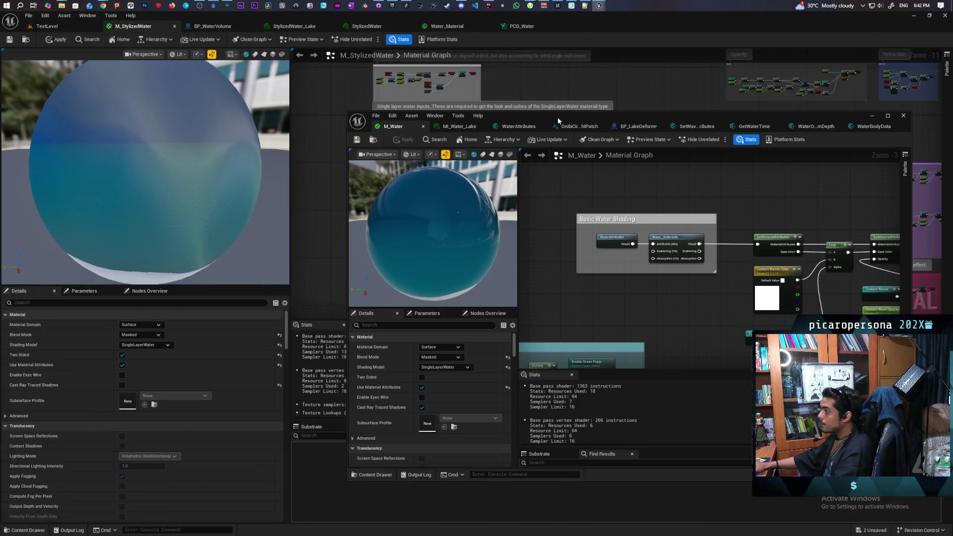
pyautogui.moveTo(558, 117)
pyautogui.mouseDown()
pyautogui.moveTo(563, 172)
pyautogui.moveTo(498, 365)
pyautogui.mouseUp()
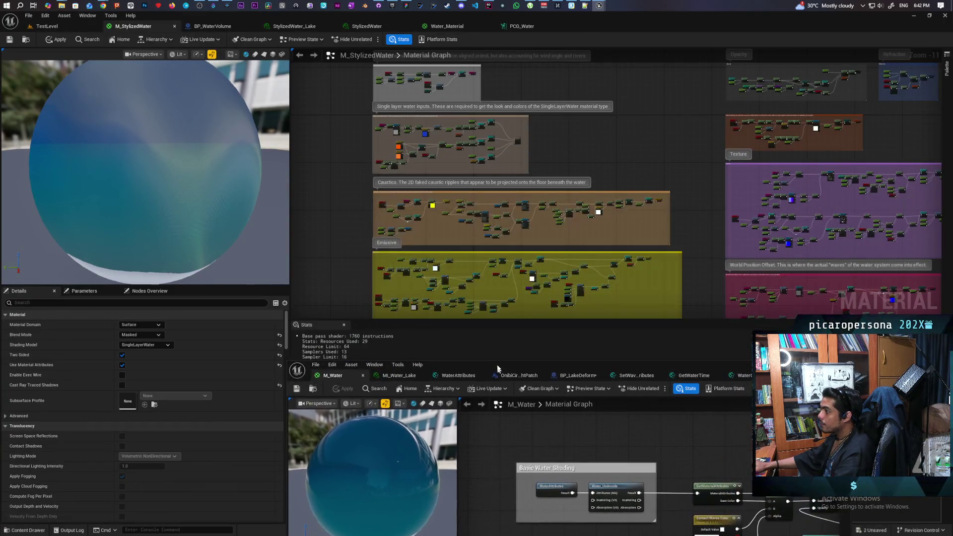
# Jump to the WPO reroute declaration and pan through the Panner and wave displacement texture nodes
pyautogui.scroll(6, 584, 157)
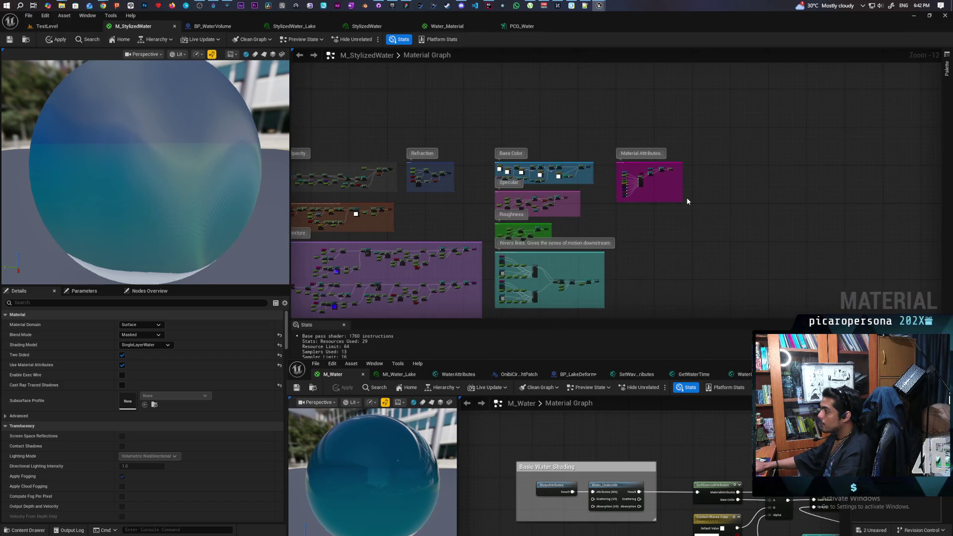
pyautogui.scroll(4, 602, 169)
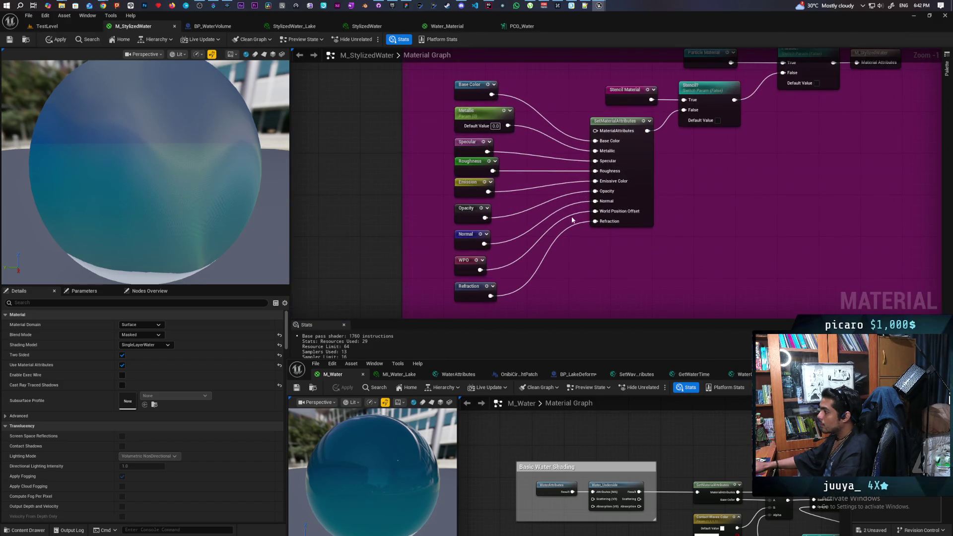
pyautogui.doubleClick(460, 266)
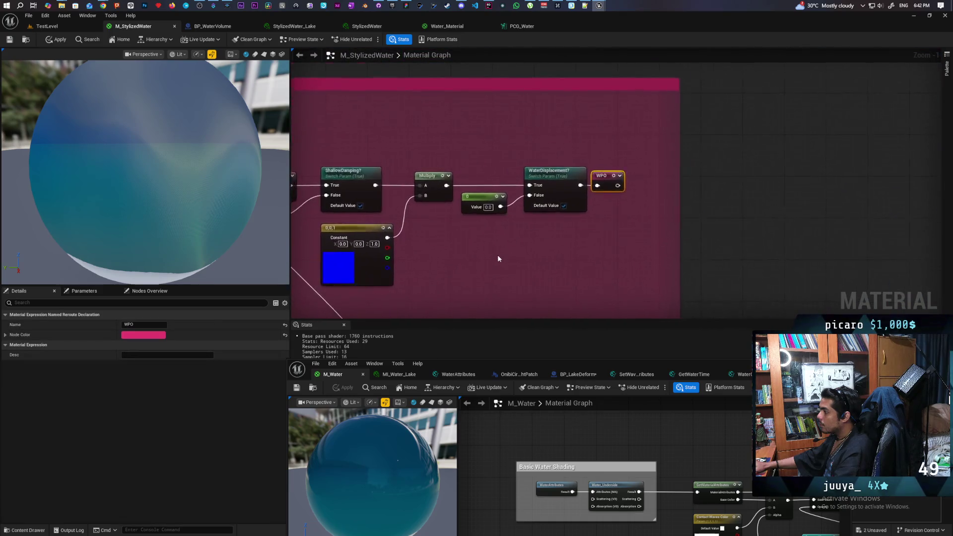
pyautogui.moveTo(702, 165)
pyautogui.mouseDown()
pyautogui.moveTo(496, 213)
pyautogui.moveTo(645, 168)
pyautogui.moveTo(645, 214)
pyautogui.moveTo(645, 204)
pyautogui.moveTo(672, 218)
pyautogui.moveTo(705, 181)
pyautogui.mouseUp()
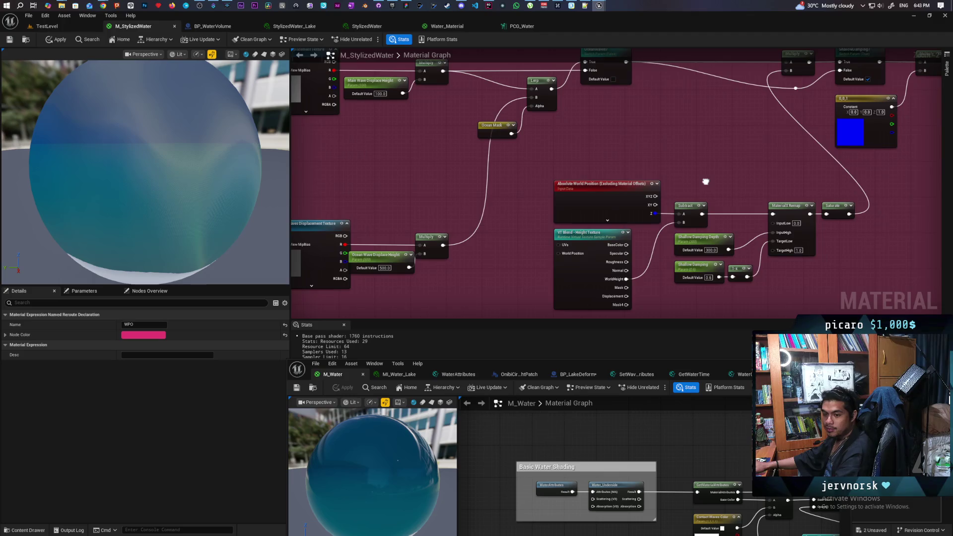
pyautogui.moveTo(706, 182)
pyautogui.mouseDown()
pyautogui.moveTo(695, 160)
pyautogui.moveTo(699, 192)
pyautogui.mouseUp()
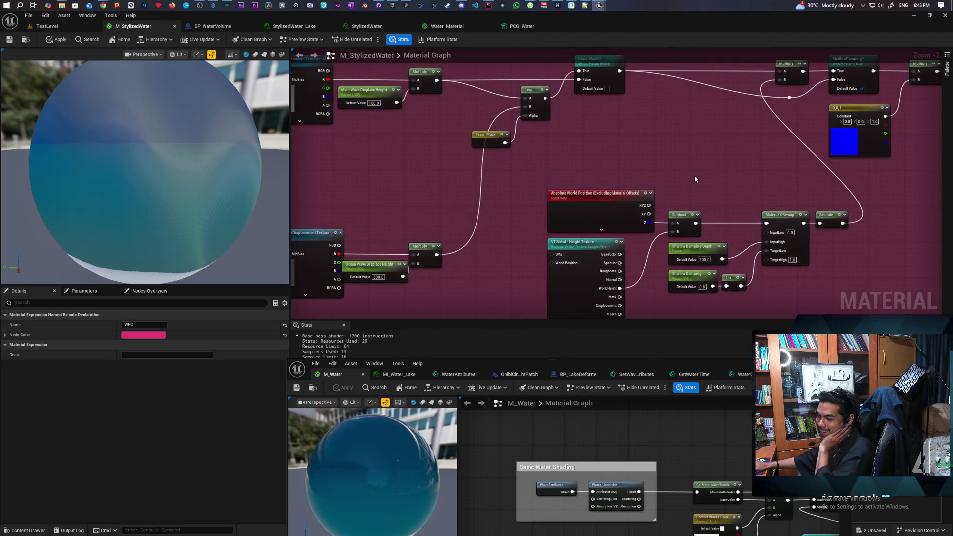
pyautogui.moveTo(671, 141)
pyautogui.mouseDown()
pyautogui.moveTo(680, 165)
pyautogui.moveTo(735, 160)
pyautogui.moveTo(727, 162)
pyautogui.mouseUp()
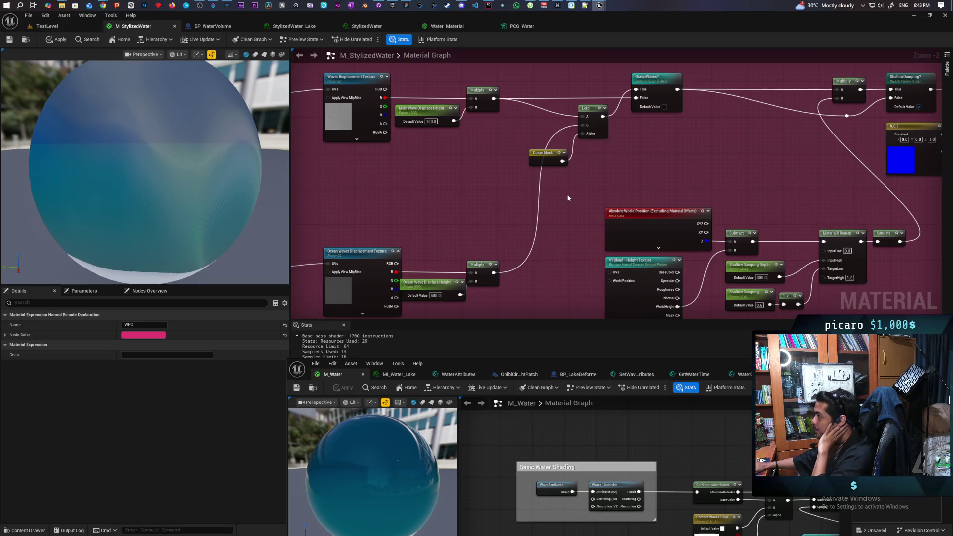
pyautogui.moveTo(506, 234)
pyautogui.mouseDown()
pyautogui.moveTo(602, 225)
pyautogui.moveTo(620, 233)
pyautogui.moveTo(704, 212)
pyautogui.moveTo(761, 213)
pyautogui.moveTo(867, 177)
pyautogui.moveTo(883, 157)
pyautogui.moveTo(836, 245)
pyautogui.moveTo(855, 235)
pyautogui.mouseUp()
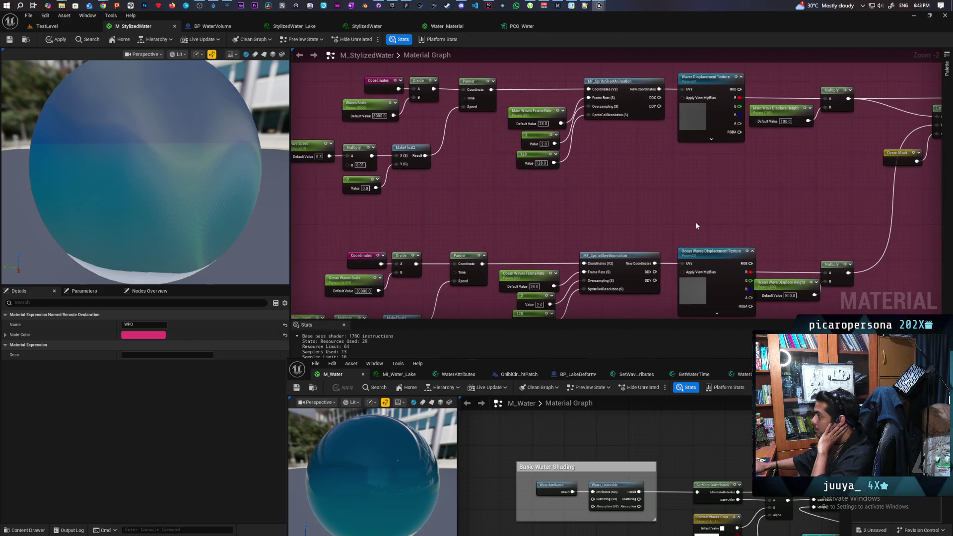
# Zoom out and marquee-select the entire World Position Offset comment box with its nodes
pyautogui.scroll(-2, 696, 222)
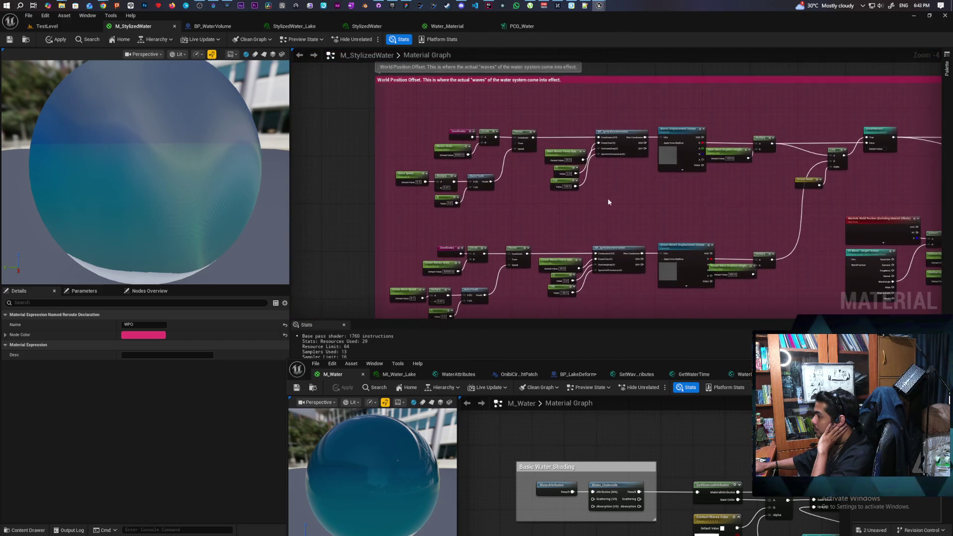
pyautogui.scroll(1, 608, 202)
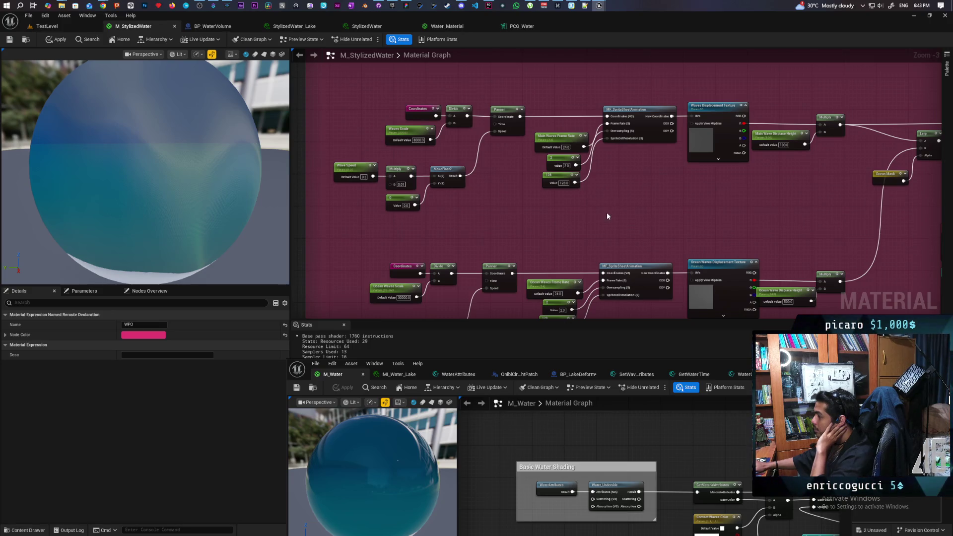
pyautogui.scroll(-4, 605, 215)
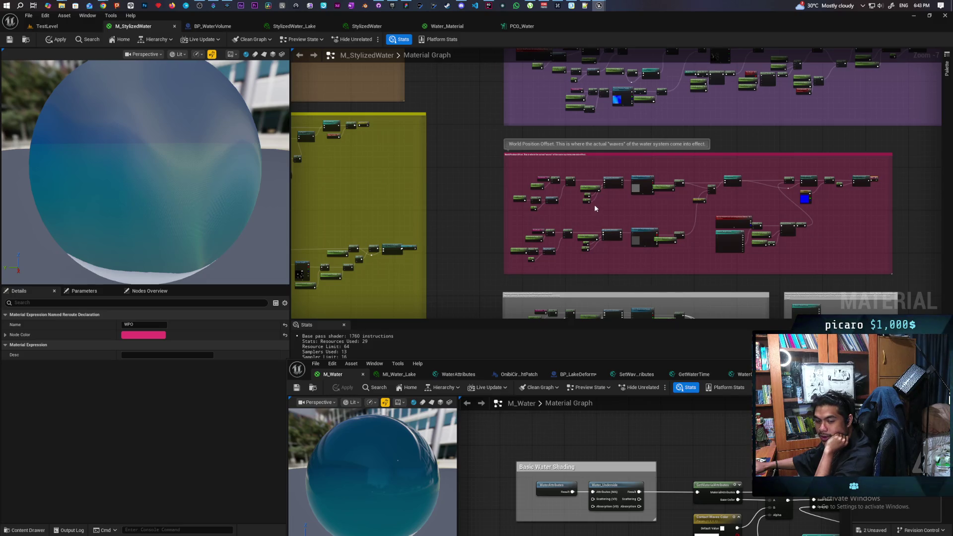
pyautogui.scroll(2, 637, 195)
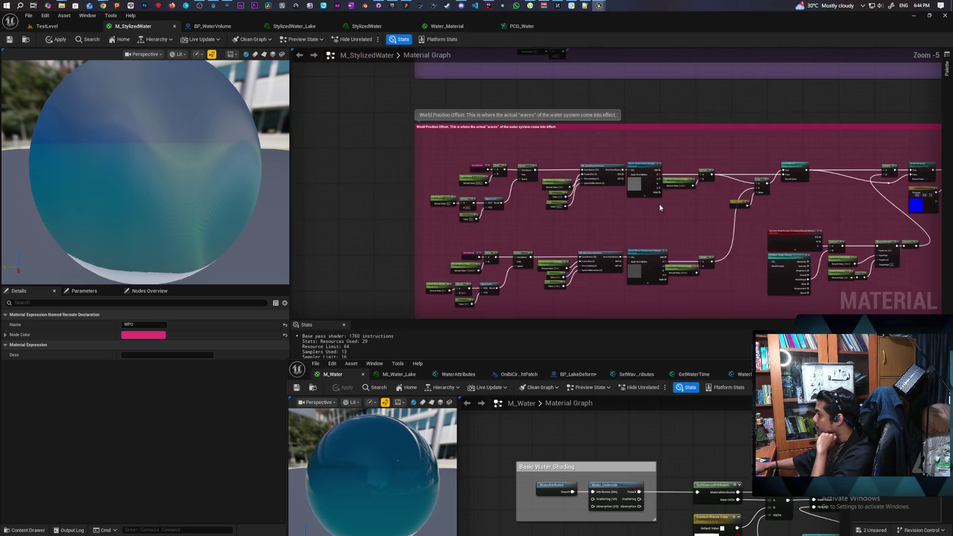
pyautogui.scroll(3, 678, 205)
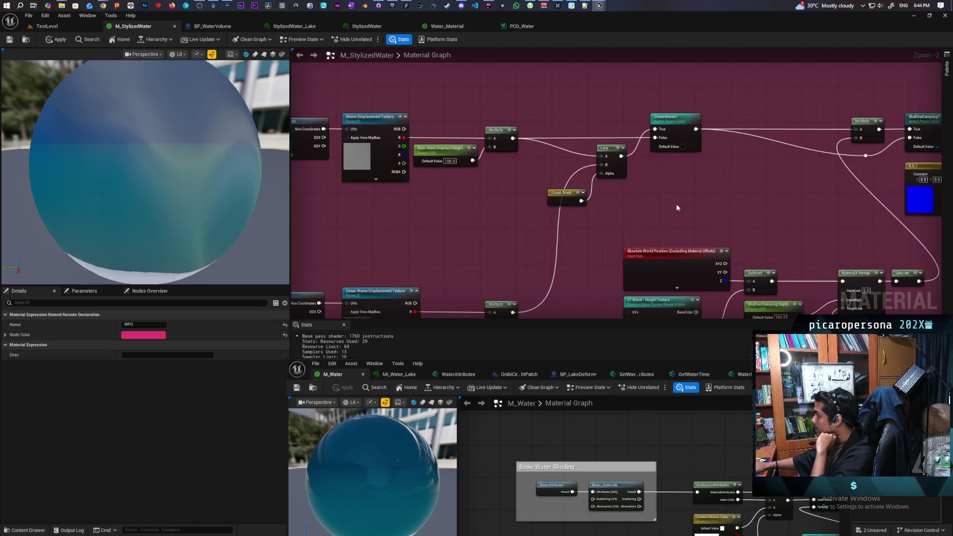
pyautogui.scroll(-4, 677, 205)
pyautogui.moveTo(410, 133)
pyautogui.mouseDown()
pyautogui.moveTo(841, 259)
pyautogui.moveTo(876, 291)
pyautogui.moveTo(874, 281)
pyautogui.mouseUp()
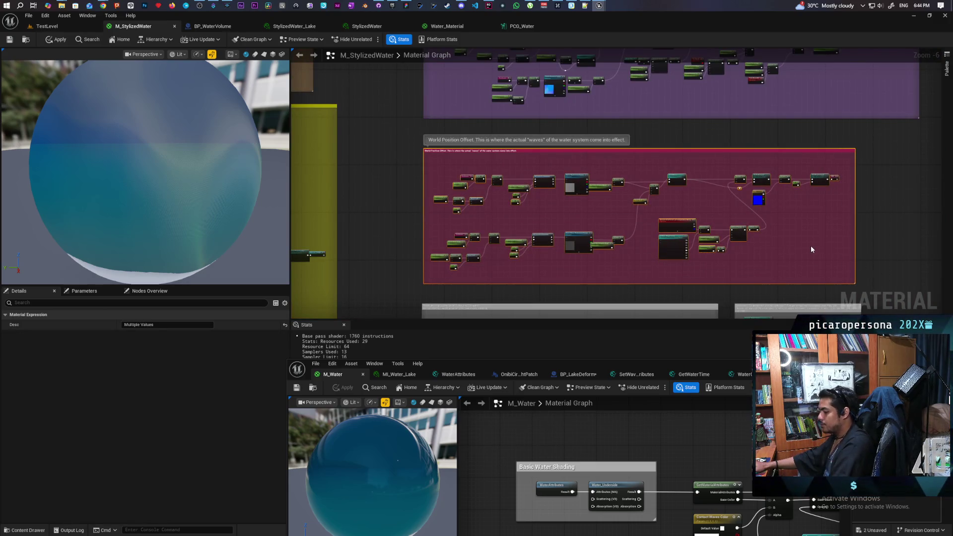
# Paste the copied World Position Offset wave group into the M_Water graph
pyautogui.moveTo(750, 367); pyautogui.dragTo(707, 99)
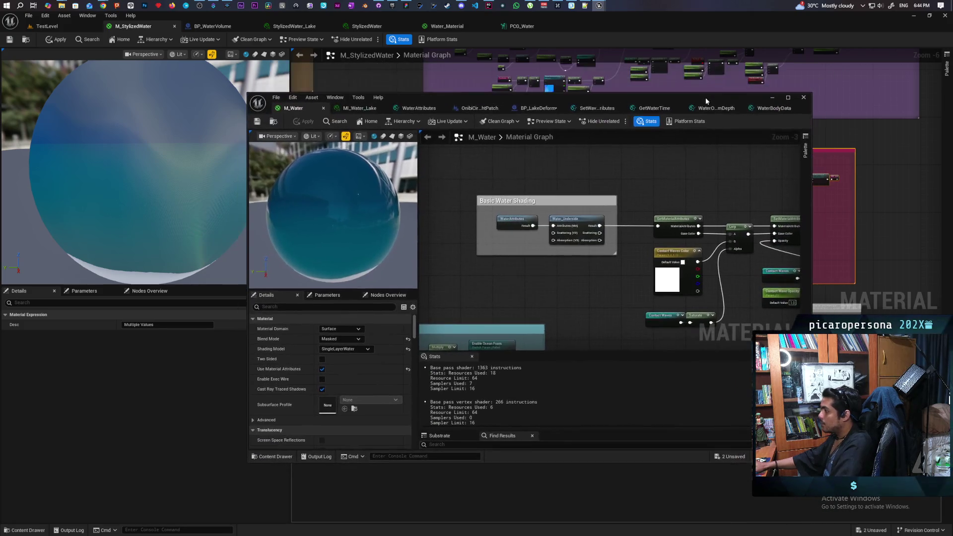
pyautogui.scroll(-6, 644, 263)
pyautogui.scroll(8, 644, 264)
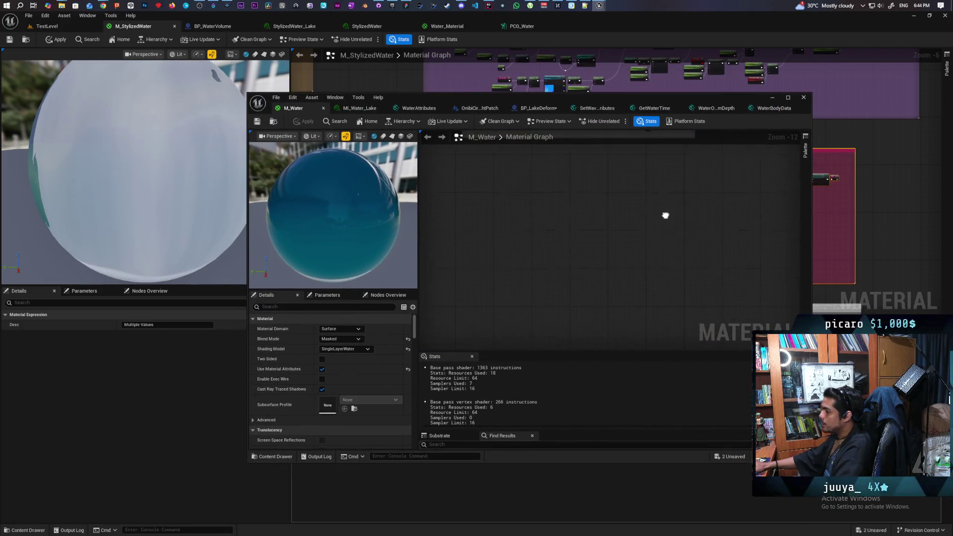
pyautogui.hotkey('ctrl', 'v')
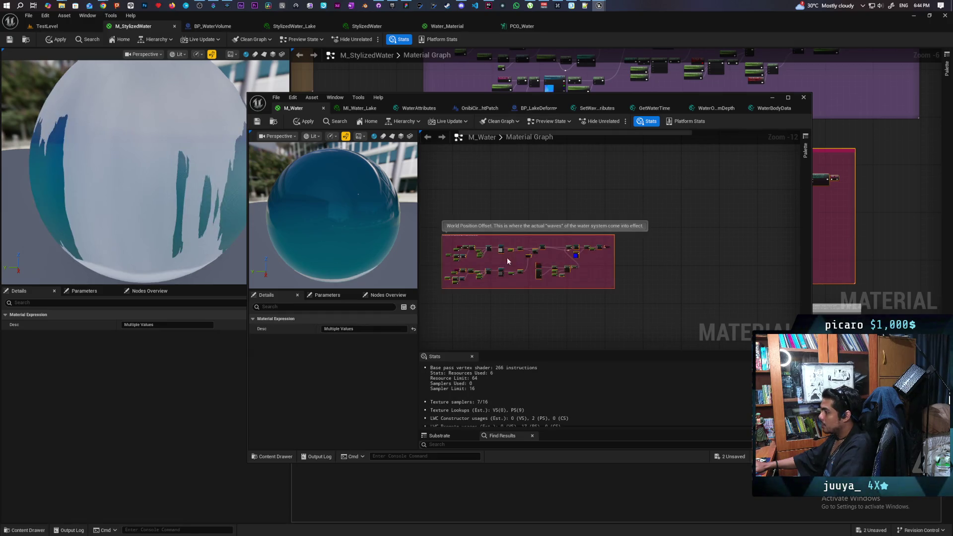
pyautogui.moveTo(564, 223)
pyautogui.mouseDown()
pyautogui.moveTo(534, 319)
pyautogui.moveTo(615, 347)
pyautogui.moveTo(653, 276)
pyautogui.moveTo(572, 329)
pyautogui.mouseUp()
pyautogui.scroll(9, 611, 214)
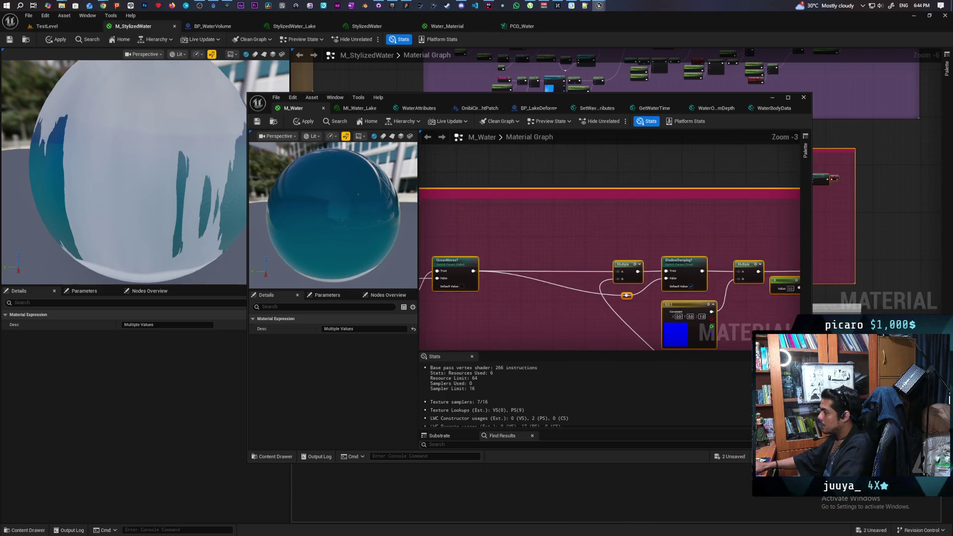
pyautogui.moveTo(608, 229); pyautogui.dragTo(714, 242)
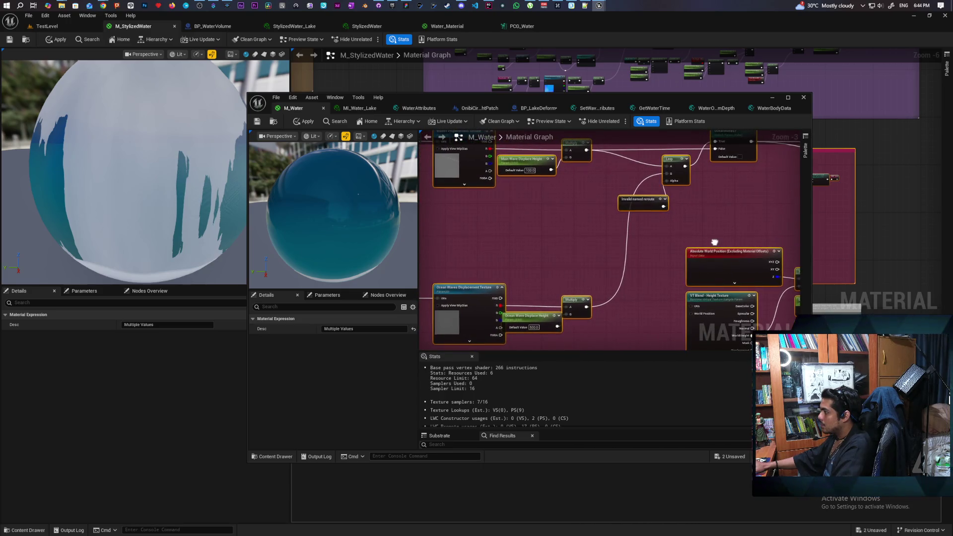
# Delete the invalid named reroute, set the Lerp alpha to 1, and apply M_Water
pyautogui.moveTo(695, 98)
pyautogui.mouseDown()
pyautogui.moveTo(665, 238)
pyautogui.moveTo(670, 300)
pyautogui.moveTo(656, 214)
pyautogui.mouseUp()
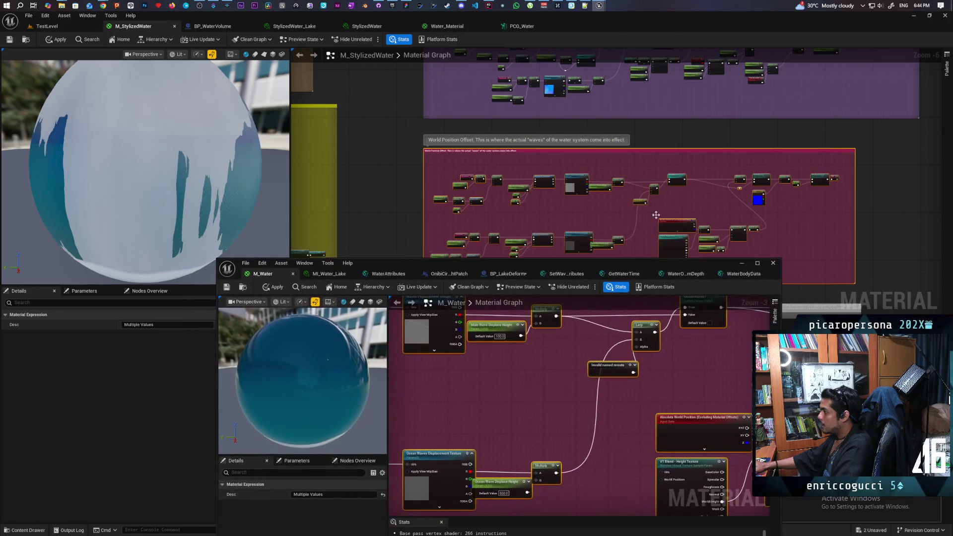
pyautogui.scroll(4, 656, 215)
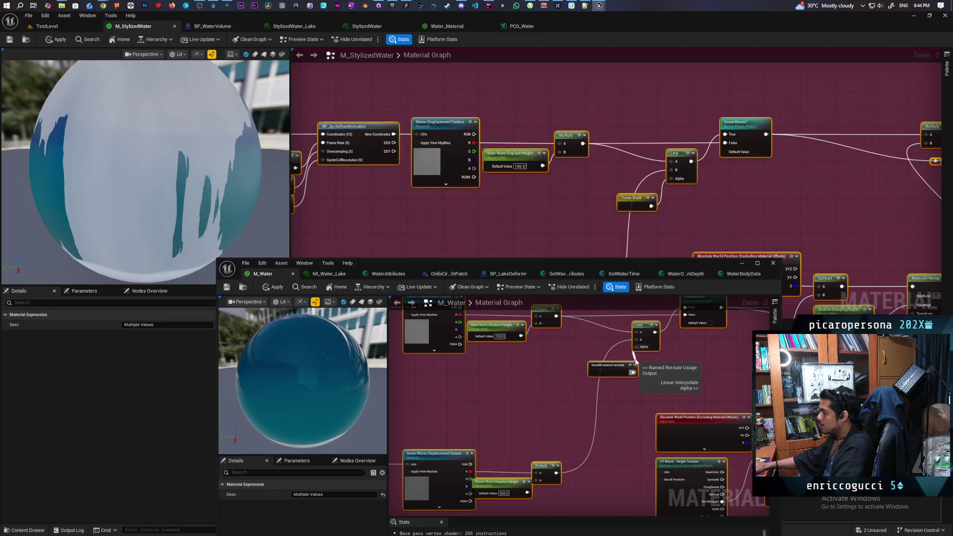
pyautogui.scroll(-2, 686, 420)
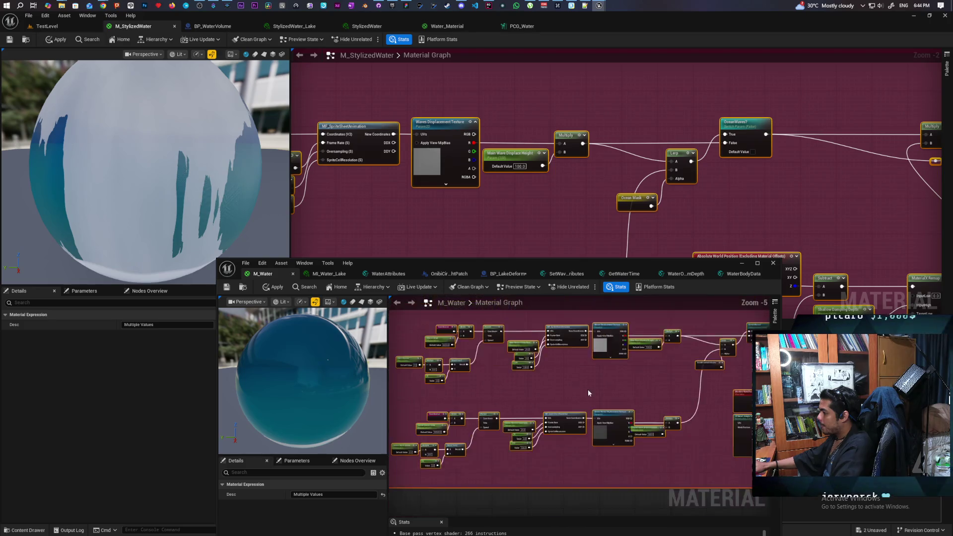
pyautogui.scroll(3, 561, 399)
pyautogui.scroll(-1, 561, 399)
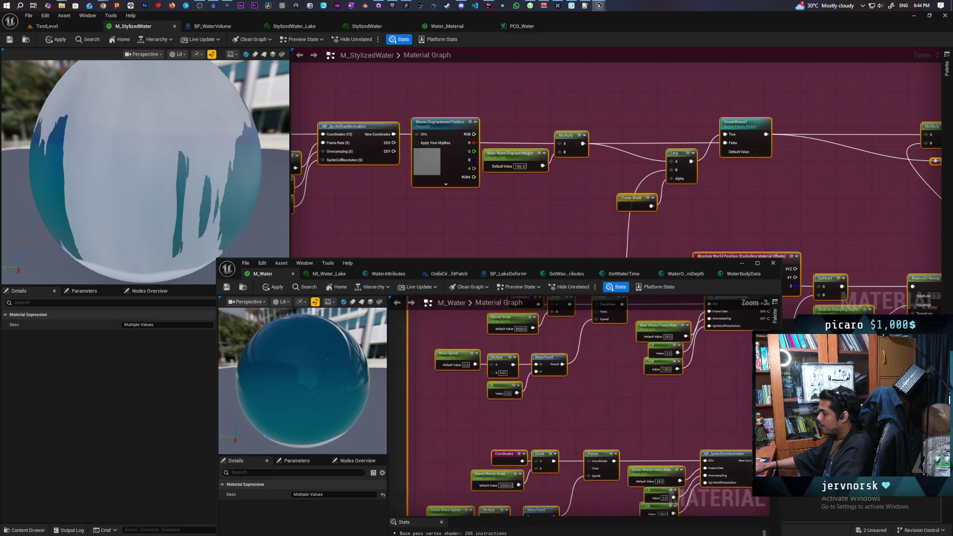
pyautogui.moveTo(561, 399)
pyautogui.mouseDown()
pyautogui.moveTo(564, 420)
pyautogui.moveTo(566, 392)
pyautogui.moveTo(596, 360)
pyautogui.mouseUp()
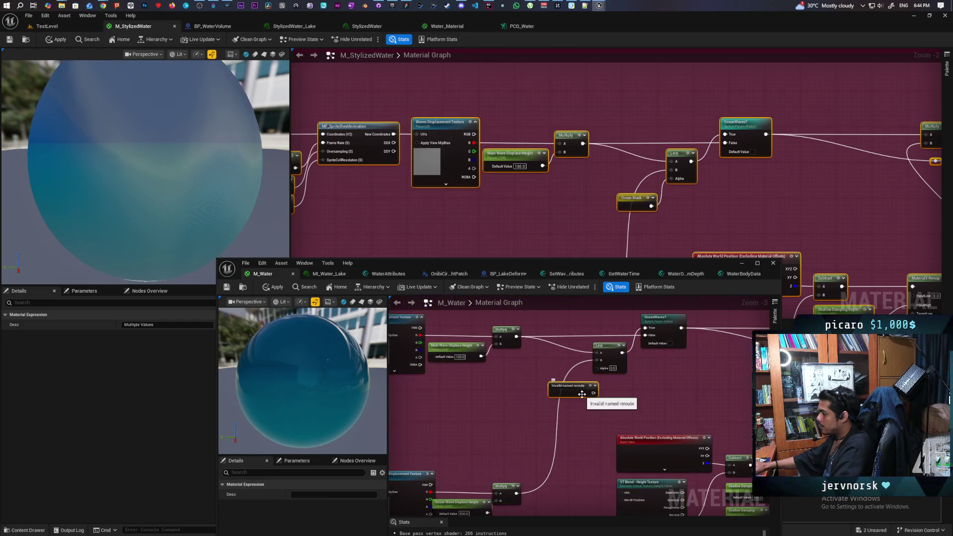
pyautogui.press('Delete')
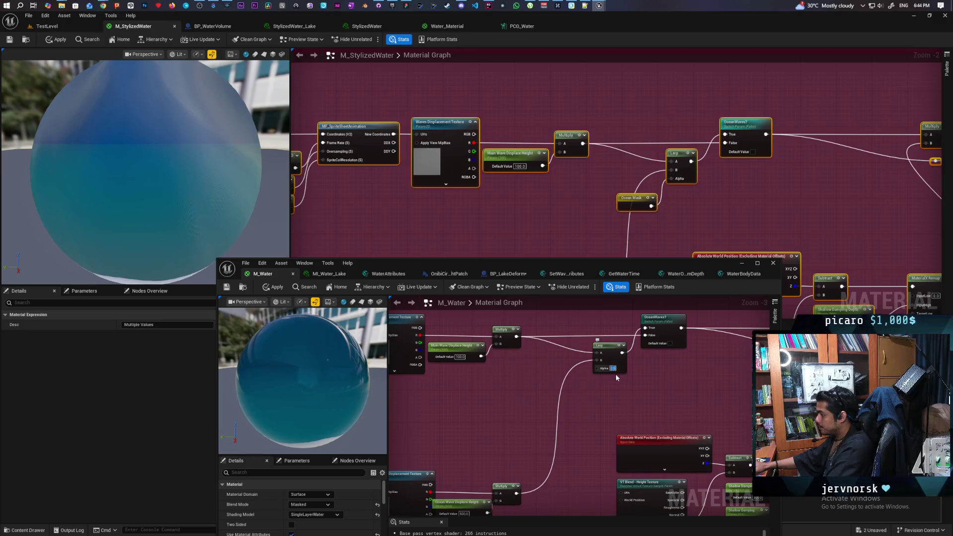
pyautogui.write('1')
pyautogui.press('Return')
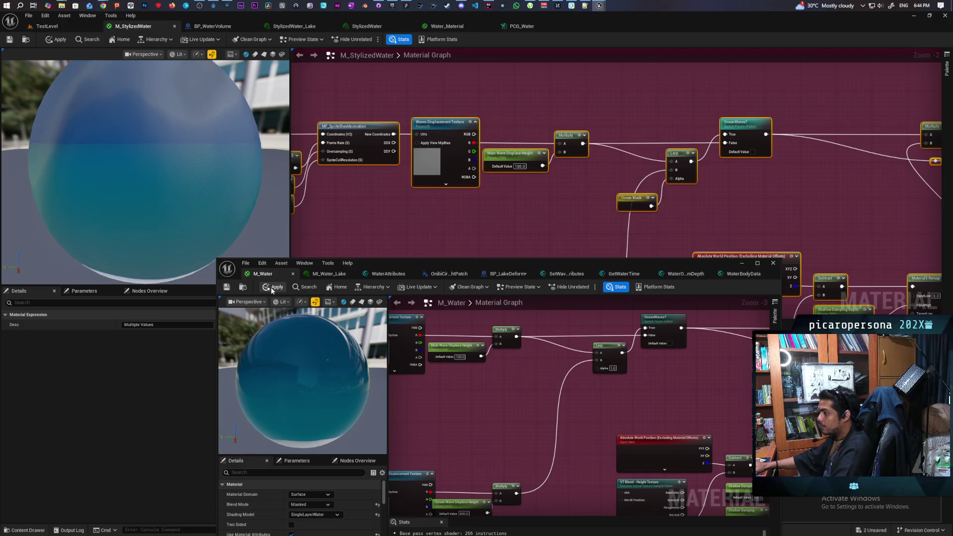
pyautogui.click(273, 287)
# Add a WorldPositionOffset attribute entry to M_Water's SetMaterialAttributes node
pyautogui.scroll(-5, 525, 385)
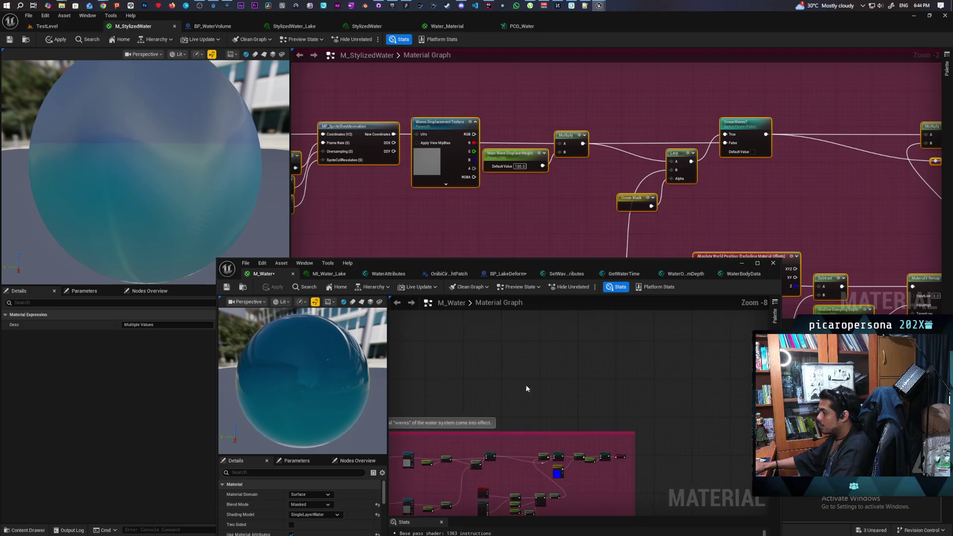
pyautogui.moveTo(559, 423)
pyautogui.mouseDown()
pyautogui.moveTo(481, 425)
pyautogui.moveTo(501, 403)
pyautogui.moveTo(596, 457)
pyautogui.moveTo(553, 430)
pyautogui.mouseUp()
pyautogui.scroll(8, 596, 457)
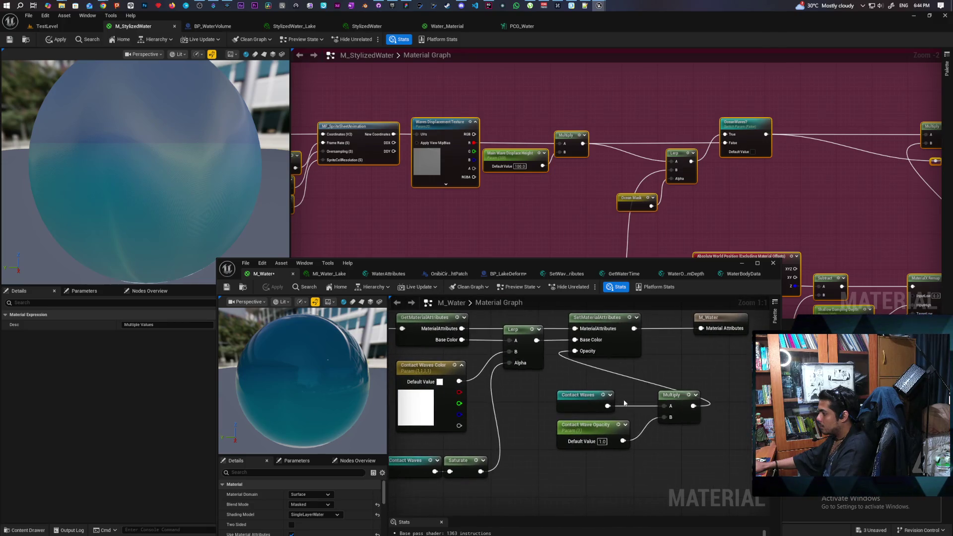
pyautogui.click(614, 350)
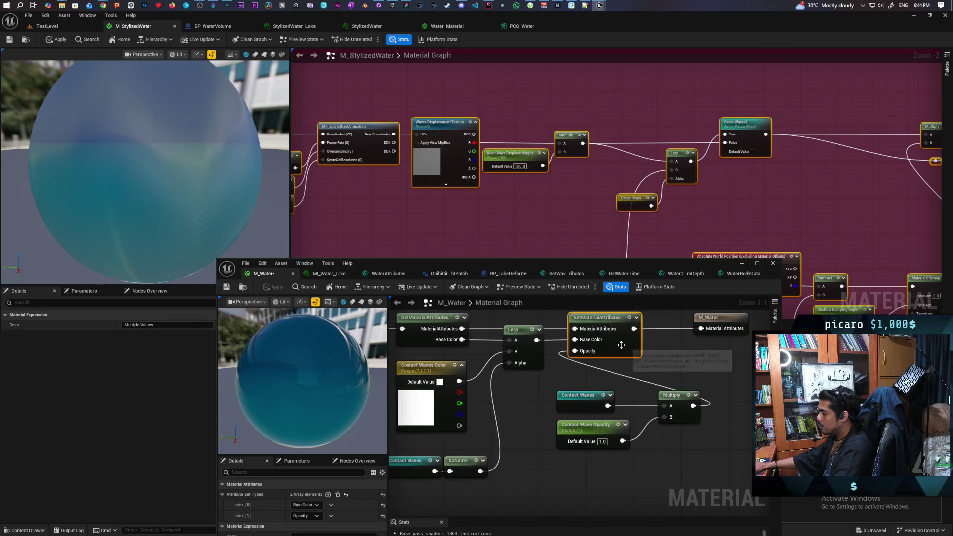
pyautogui.click(328, 495)
pyautogui.click(311, 525)
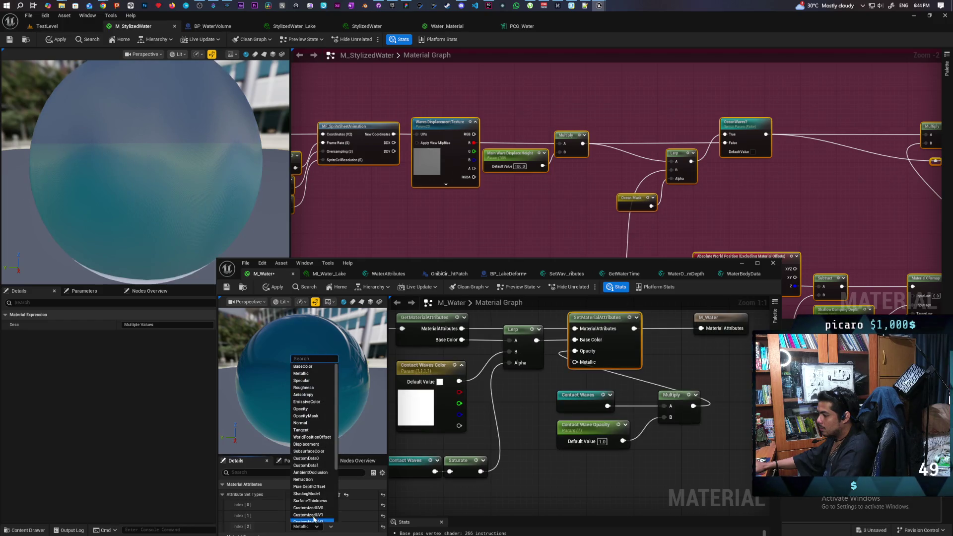
pyautogui.click(321, 437)
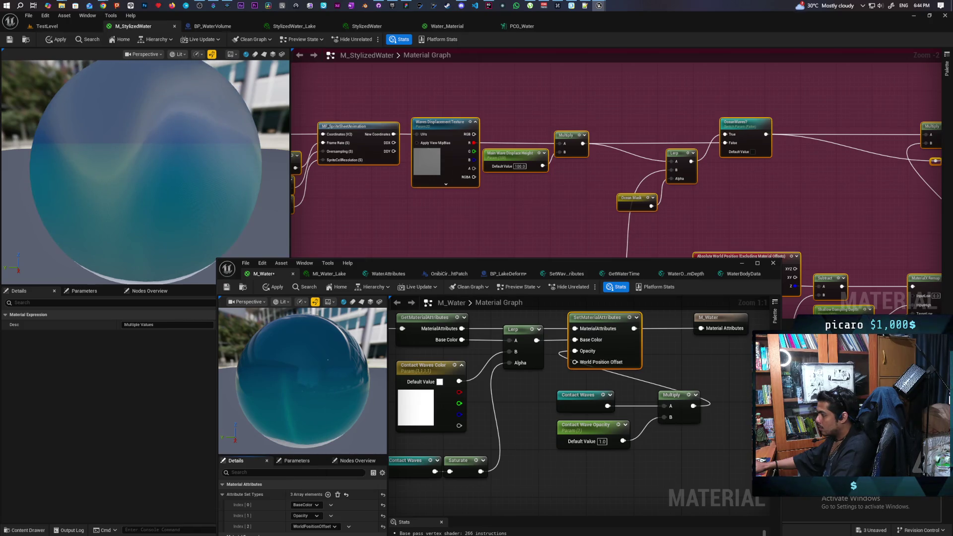
# Place a WPO named reroute node in the M_Water graph and save the material
pyautogui.moveTo(539, 457); pyautogui.dragTo(561, 406)
pyautogui.moveTo(573, 332); pyautogui.dragTo(686, 428)
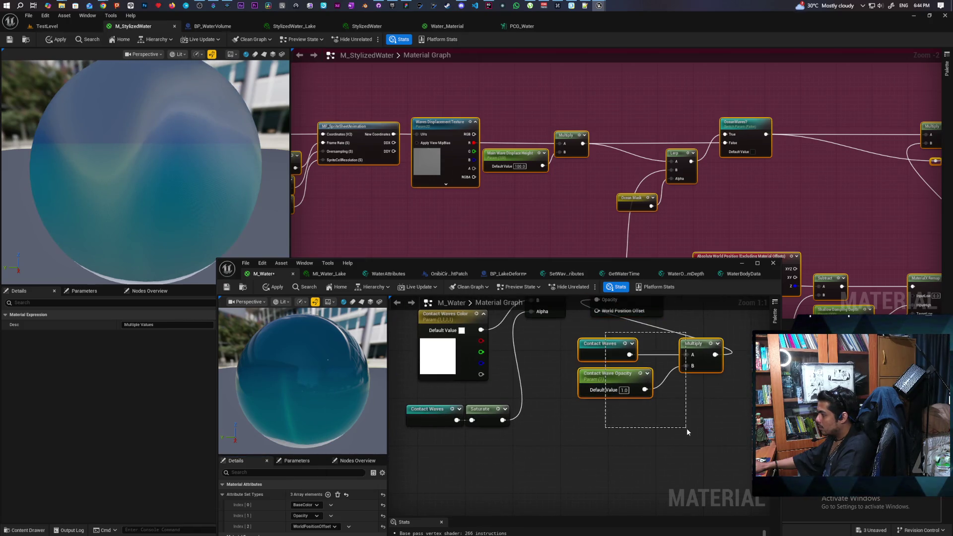
pyautogui.rightClick(564, 423)
pyautogui.press('Escape')
pyautogui.click(569, 420)
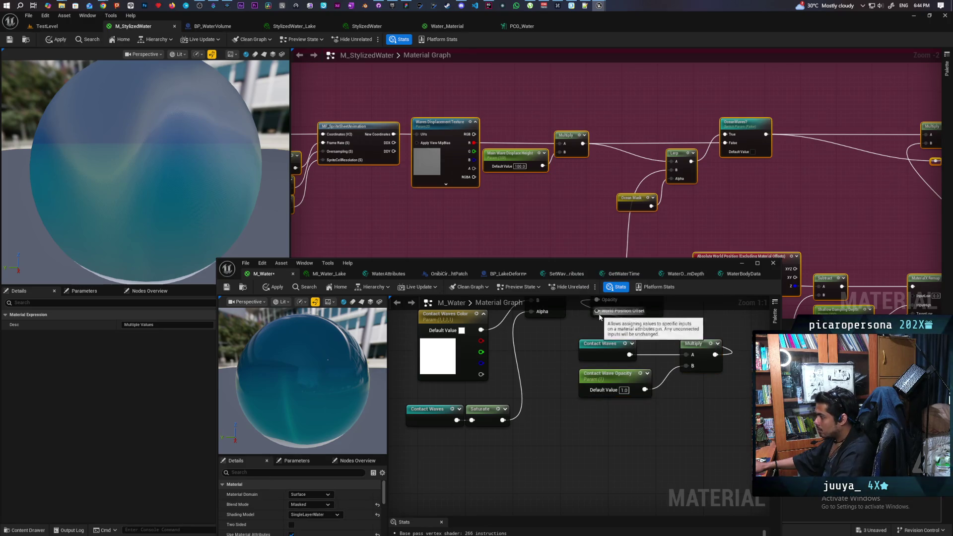
pyautogui.rightClick(574, 442)
pyautogui.write('wpo')
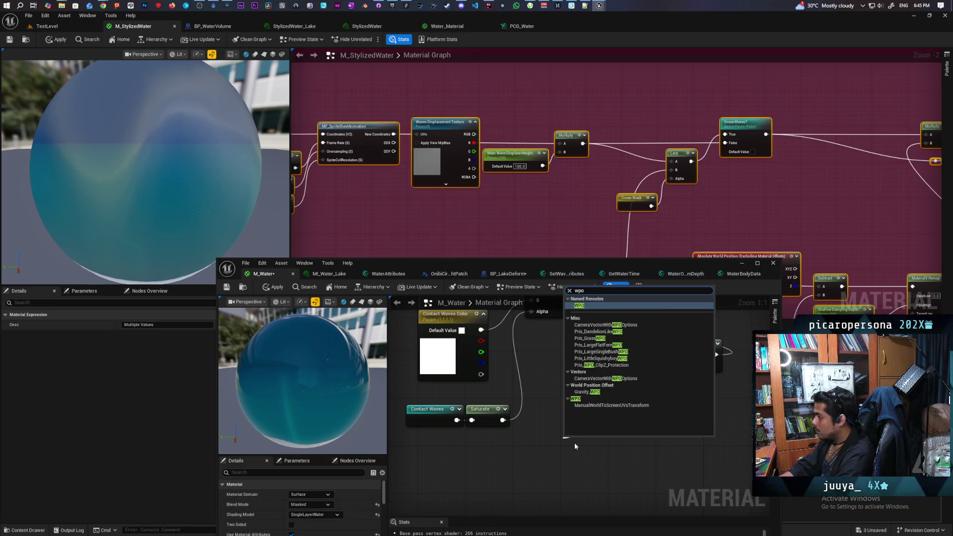
pyautogui.press('Return')
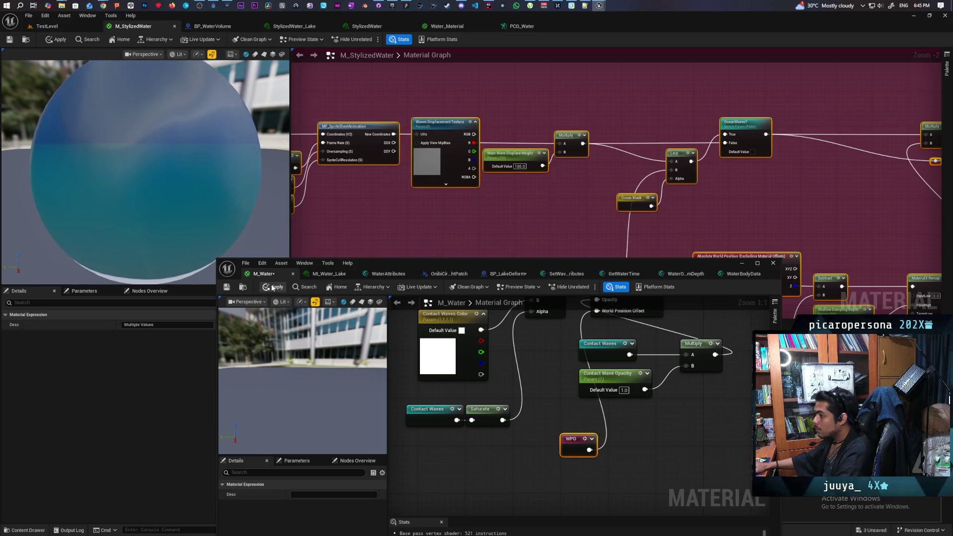
pyautogui.hotkey('ctrl', 's')
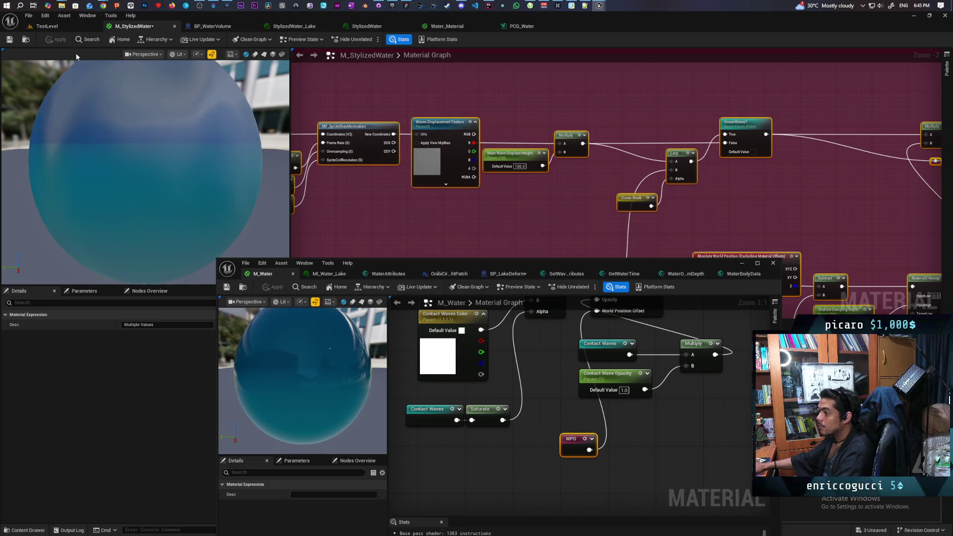
pyautogui.click(63, 26)
# Focus the viewport on the lake, then pan the M_Water graph to the Time and Contact Wave Mask nodes
pyautogui.press('f')
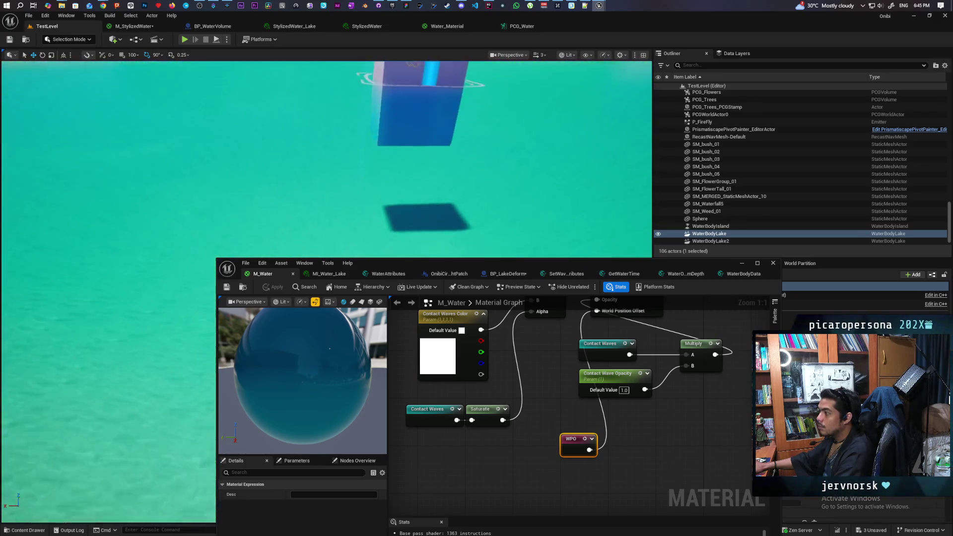
pyautogui.moveTo(322, 173)
pyautogui.mouseDown()
pyautogui.moveTo(322, 209)
pyautogui.moveTo(278, 208)
pyautogui.moveTo(268, 199)
pyautogui.moveTo(277, 179)
pyautogui.moveTo(297, 189)
pyautogui.moveTo(303, 218)
pyautogui.moveTo(293, 198)
pyautogui.mouseUp()
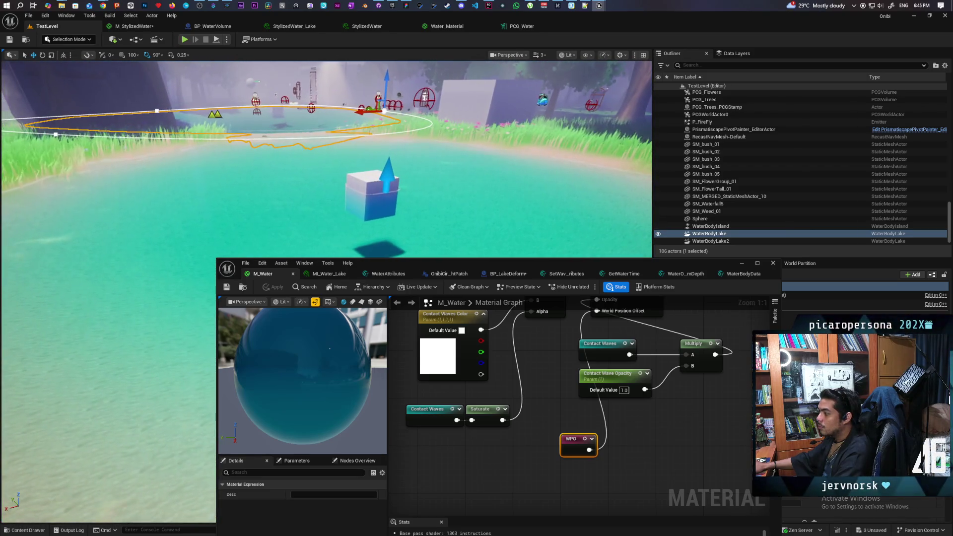
pyautogui.scroll(-9, 565, 410)
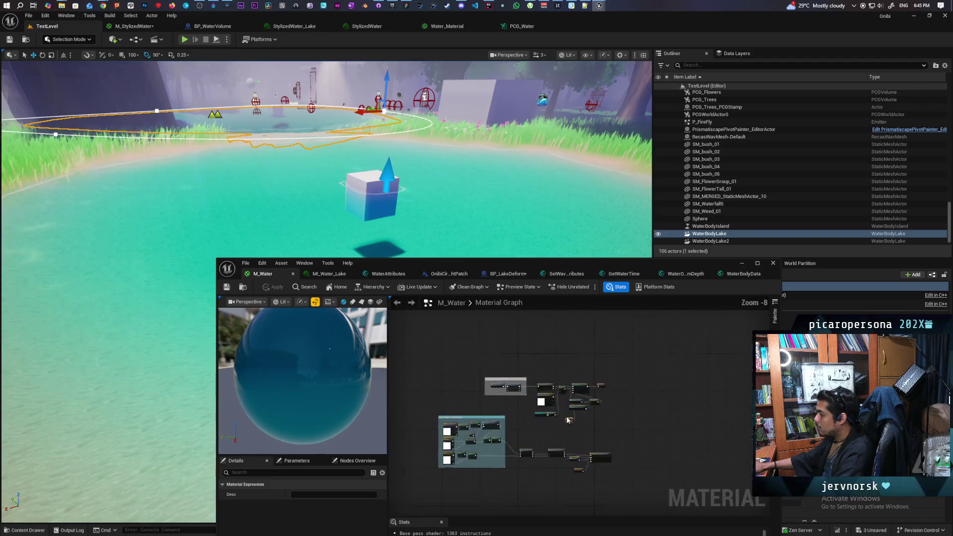
pyautogui.moveTo(522, 339); pyautogui.dragTo(544, 381)
pyautogui.scroll(6, 544, 385)
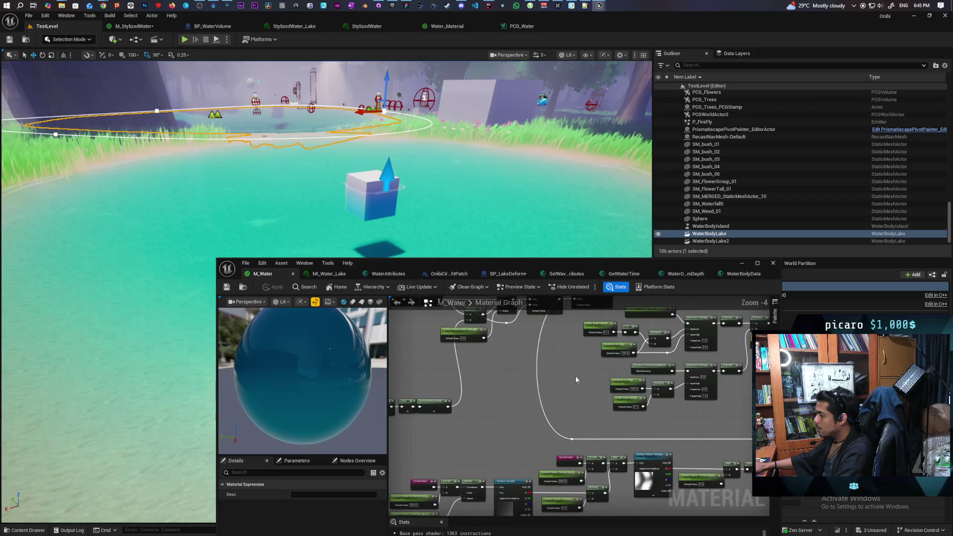
pyautogui.scroll(2, 558, 419)
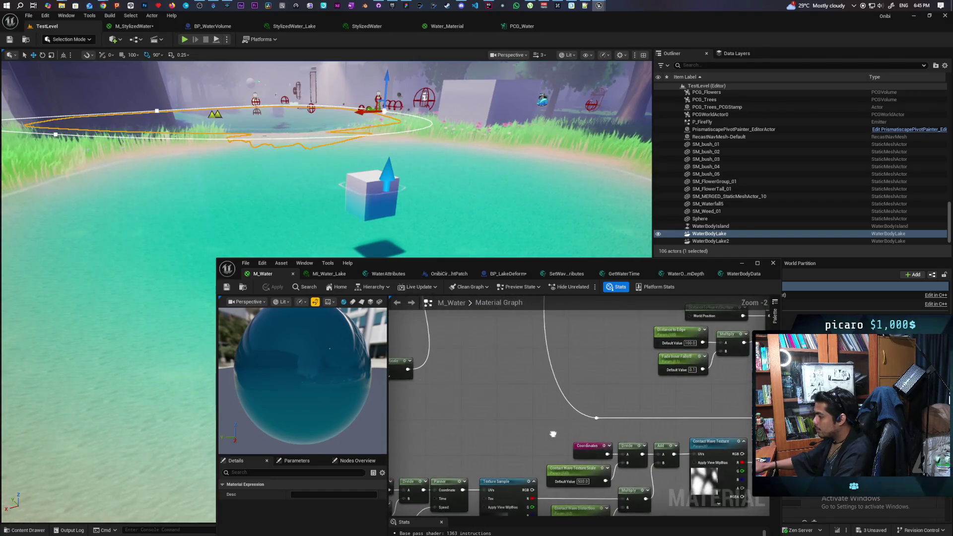
pyautogui.moveTo(555, 376)
pyautogui.mouseDown()
pyautogui.moveTo(541, 373)
pyautogui.moveTo(636, 420)
pyautogui.moveTo(639, 413)
pyautogui.moveTo(540, 452)
pyautogui.mouseUp()
# Pan along the Lerp, Contact Wave, switch parameter and remap nodes of M_Water
pyautogui.scroll(-3, 540, 452)
pyautogui.scroll(2, 611, 406)
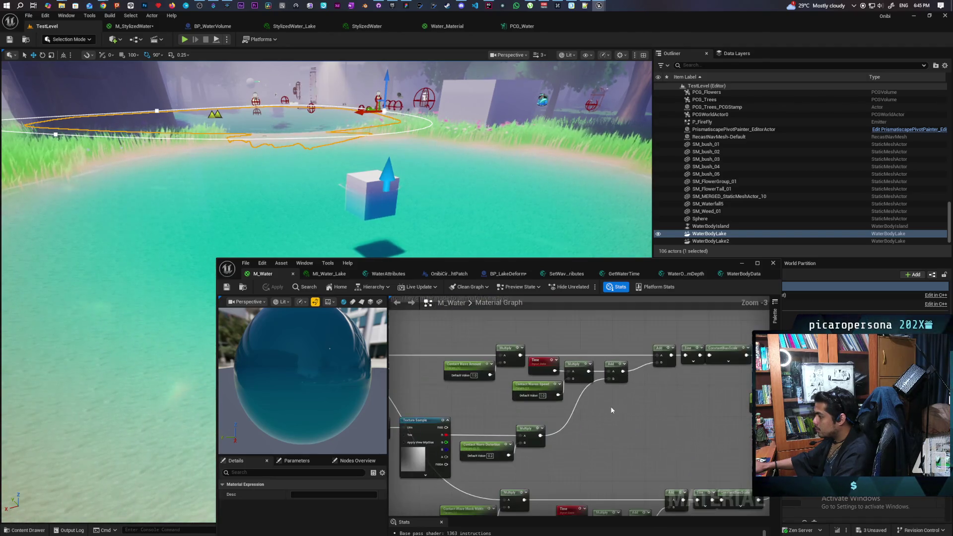
pyautogui.moveTo(603, 426); pyautogui.dragTo(430, 410)
pyautogui.moveTo(661, 418)
pyautogui.mouseDown()
pyautogui.moveTo(579, 424)
pyautogui.moveTo(429, 406)
pyautogui.mouseUp()
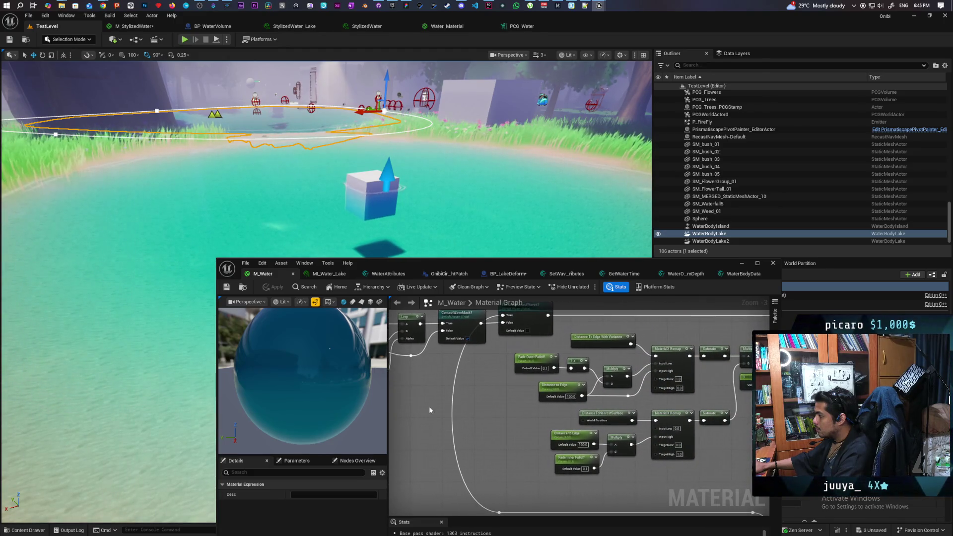
pyautogui.moveTo(509, 403); pyautogui.dragTo(501, 430)
pyautogui.scroll(-3, 515, 427)
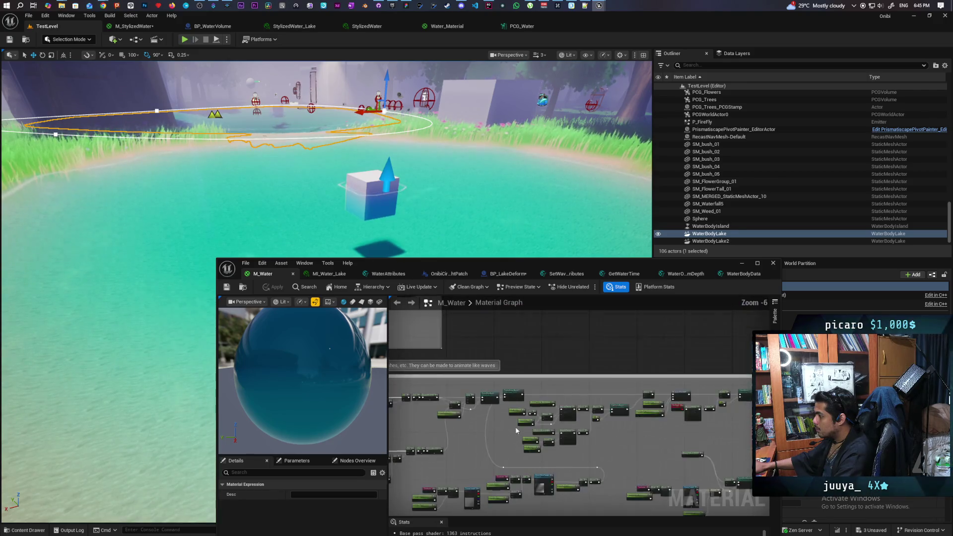
pyautogui.scroll(4, 516, 379)
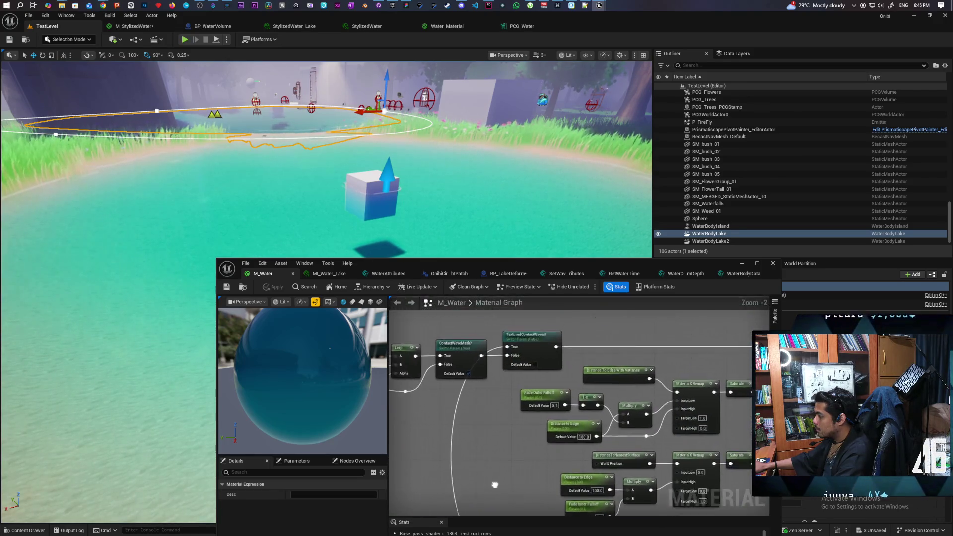
pyautogui.moveTo(626, 359)
pyautogui.mouseDown()
pyautogui.moveTo(585, 367)
pyautogui.moveTo(540, 329)
pyautogui.moveTo(513, 452)
pyautogui.moveTo(390, 382)
pyautogui.mouseUp()
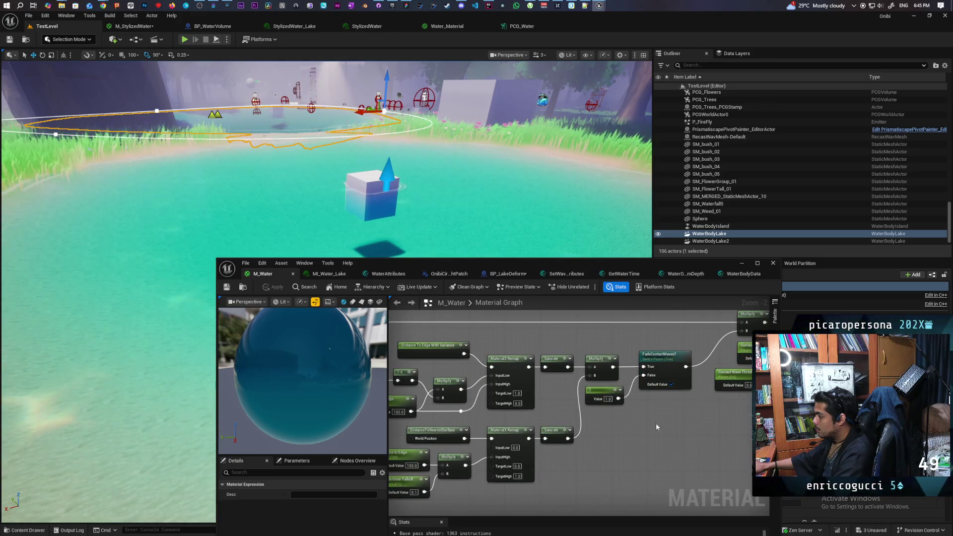
# Pan through the remaining lower graph nodes and fly the camera down toward the cube in the lake
pyautogui.scroll(-2, 656, 423)
pyautogui.moveTo(656, 423); pyautogui.dragTo(535, 418)
pyautogui.scroll(1, 565, 410)
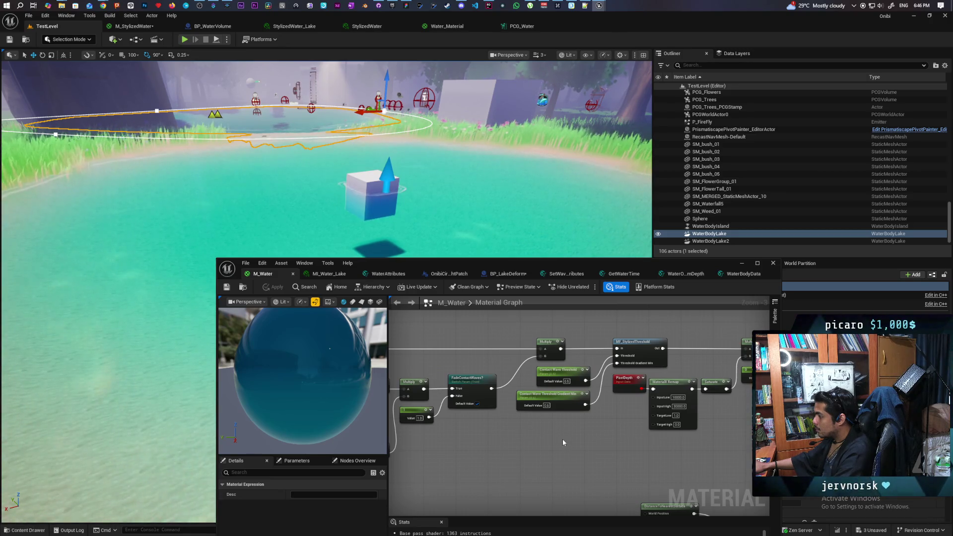
pyautogui.moveTo(588, 434)
pyautogui.mouseDown()
pyautogui.moveTo(616, 431)
pyautogui.moveTo(544, 430)
pyautogui.mouseUp()
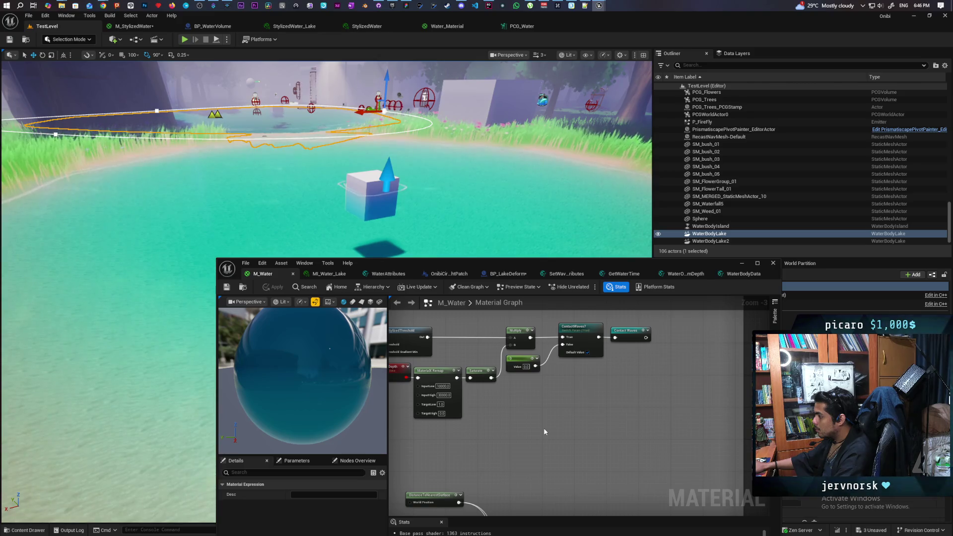
pyautogui.scroll(-2, 543, 427)
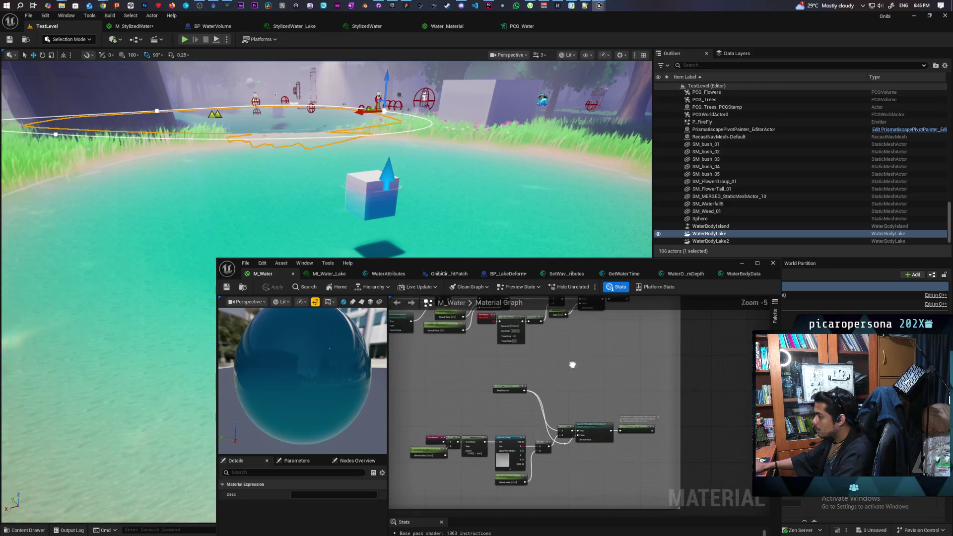
pyautogui.scroll(3, 567, 414)
pyautogui.moveTo(685, 370)
pyautogui.mouseDown()
pyautogui.moveTo(606, 360)
pyautogui.moveTo(695, 392)
pyautogui.mouseUp()
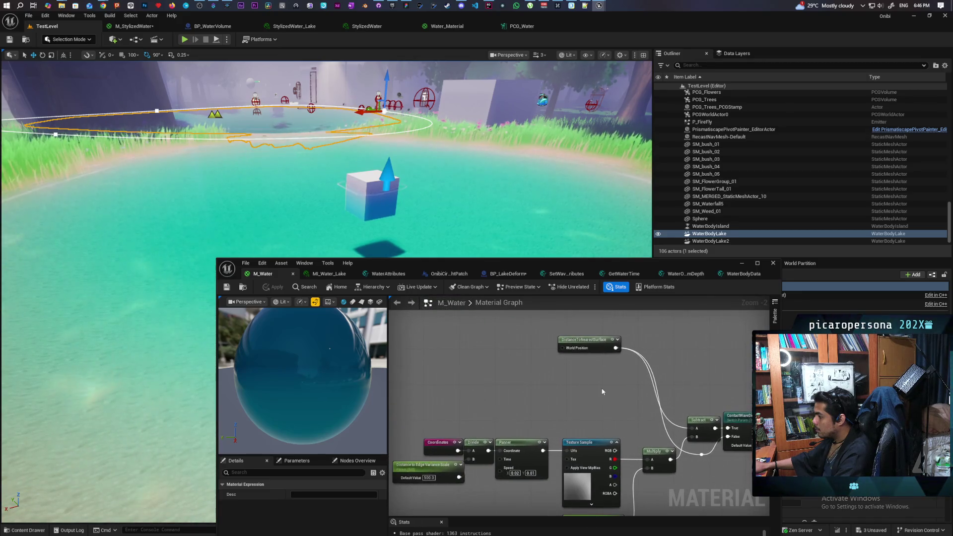
pyautogui.scroll(-3, 573, 412)
pyautogui.moveTo(574, 410); pyautogui.dragTo(570, 428)
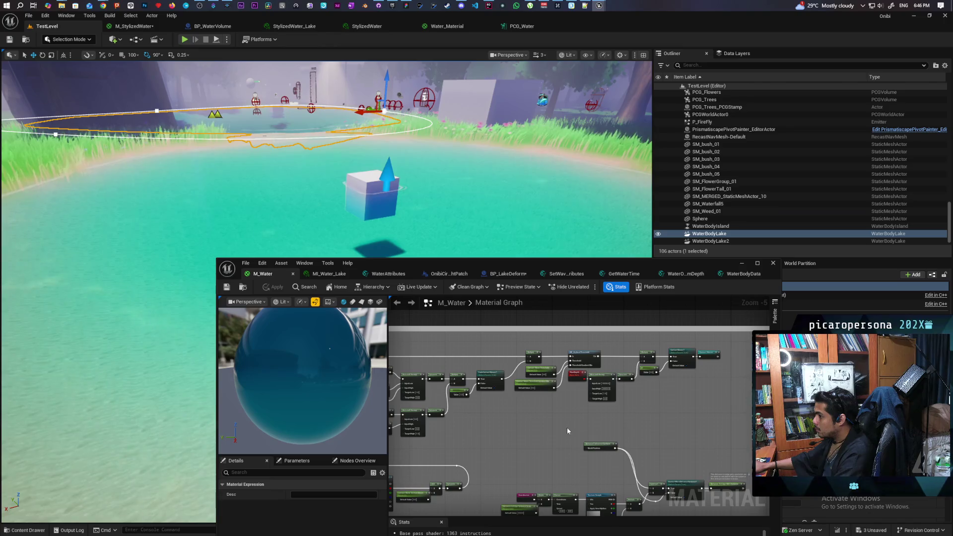
pyautogui.moveTo(348, 224)
pyautogui.mouseDown()
pyautogui.moveTo(348, 119)
pyautogui.moveTo(348, 151)
pyautogui.moveTo(377, 154)
pyautogui.moveTo(372, 139)
pyautogui.mouseUp()
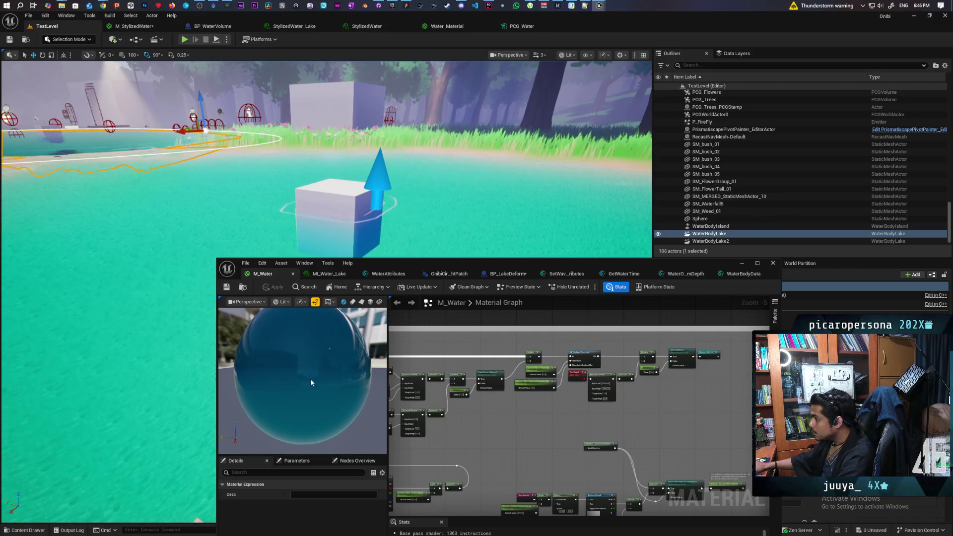
# Fly the viewport camera low over the lake to view the cube's ripple ring from the shore
pyautogui.moveTo(308, 198)
pyautogui.mouseDown()
pyautogui.moveTo(310, 221)
pyautogui.moveTo(322, 208)
pyautogui.moveTo(333, 213)
pyautogui.moveTo(317, 211)
pyautogui.moveTo(328, 206)
pyautogui.moveTo(347, 218)
pyautogui.moveTo(297, 218)
pyautogui.moveTo(326, 222)
pyautogui.mouseUp()
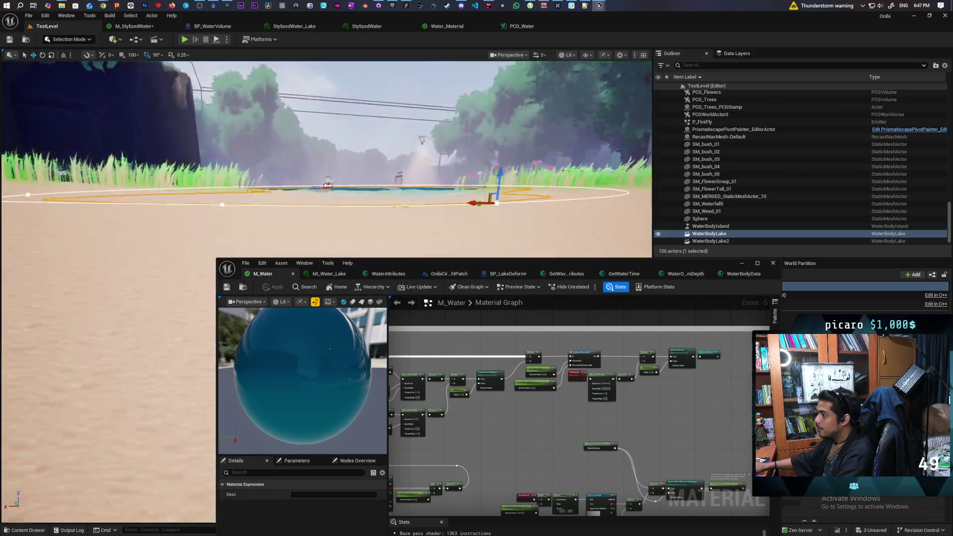
pyautogui.moveTo(326, 222); pyautogui.dragTo(328, 219)
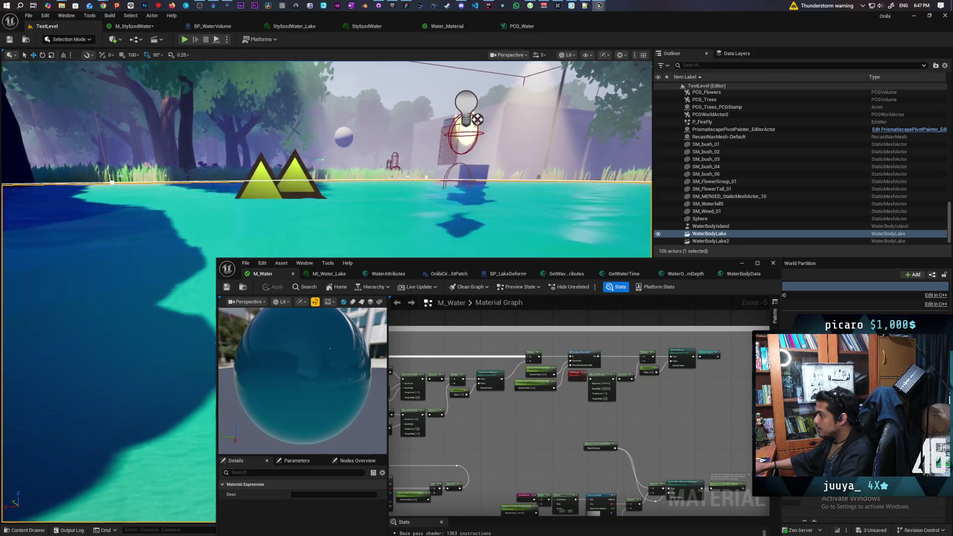
pyautogui.moveTo(320, 159); pyautogui.dragTo(320, 159)
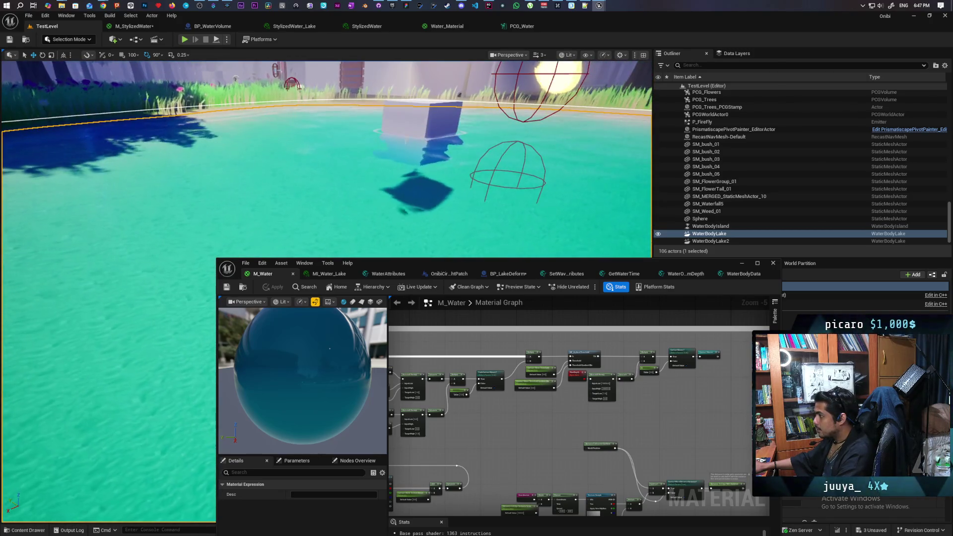
pyautogui.moveTo(397, 153); pyautogui.dragTo(397, 153)
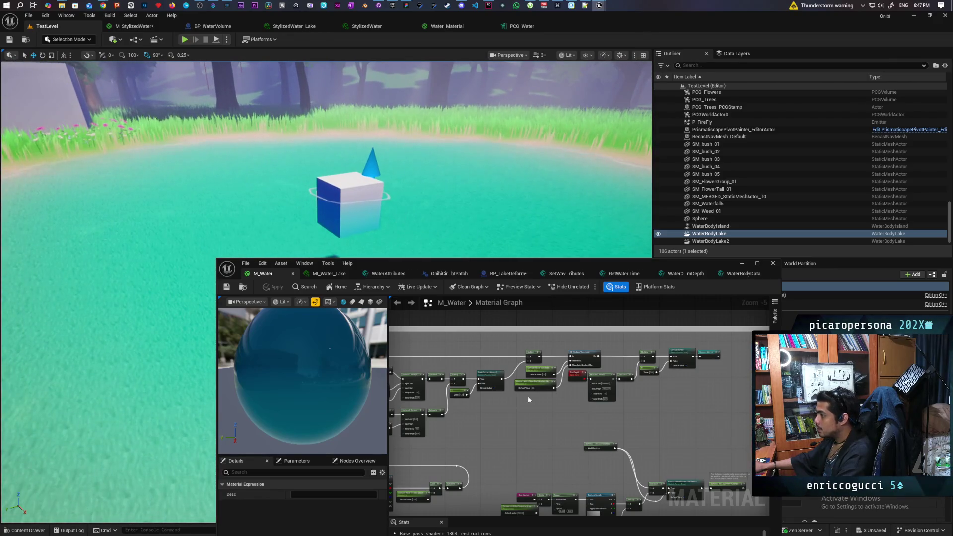
# Wire the WPO reroute into the WaterCoefficientMask Mask (S) input and apply the material
pyautogui.scroll(-7, 582, 447)
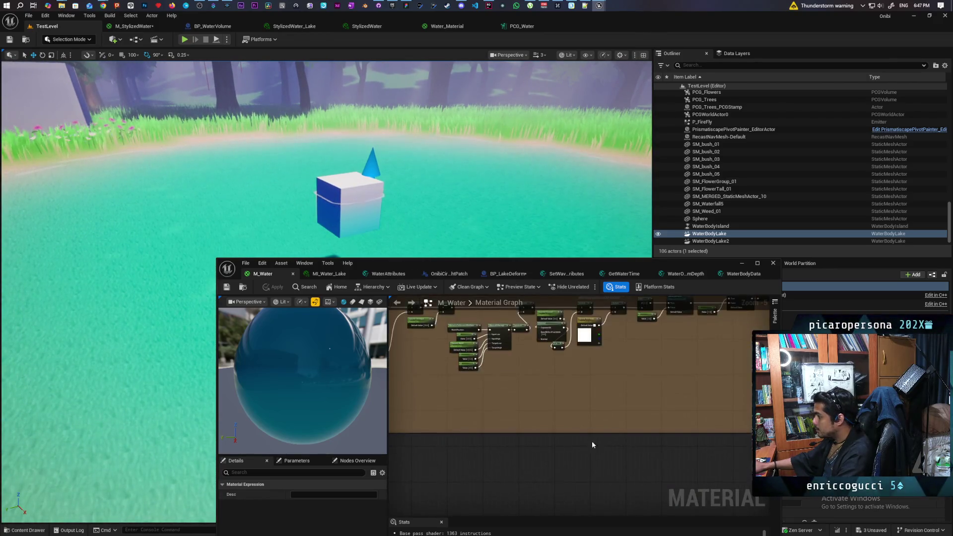
pyautogui.scroll(10, 505, 454)
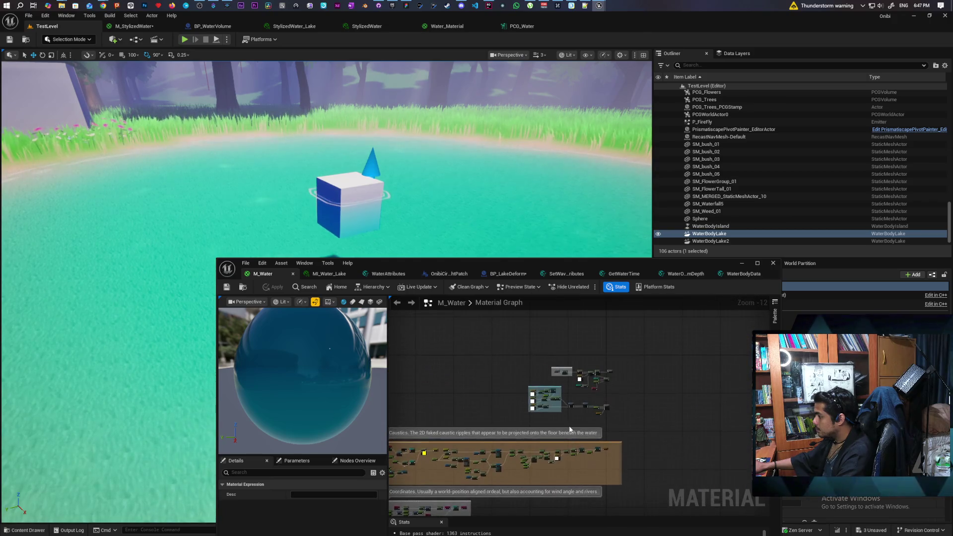
pyautogui.moveTo(614, 418); pyautogui.dragTo(542, 492)
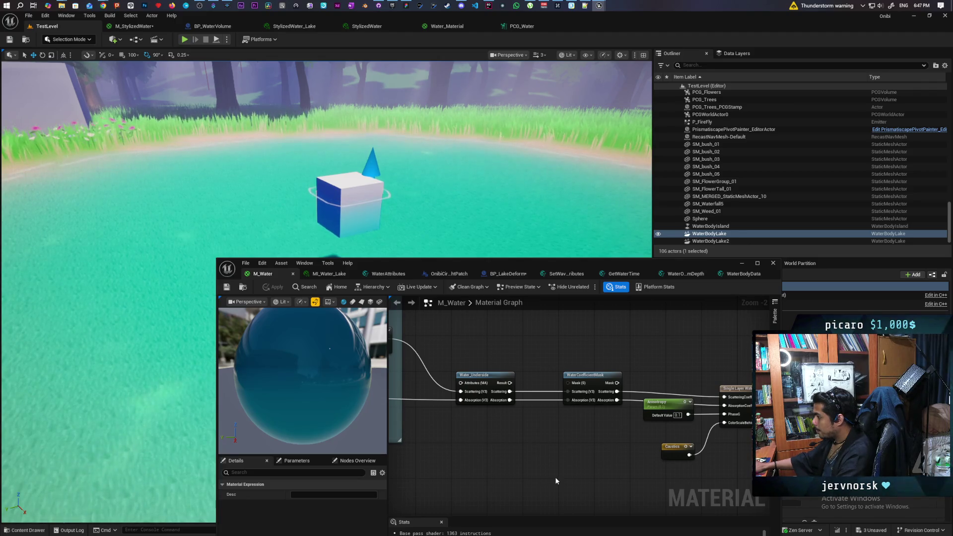
pyautogui.scroll(-3, 513, 452)
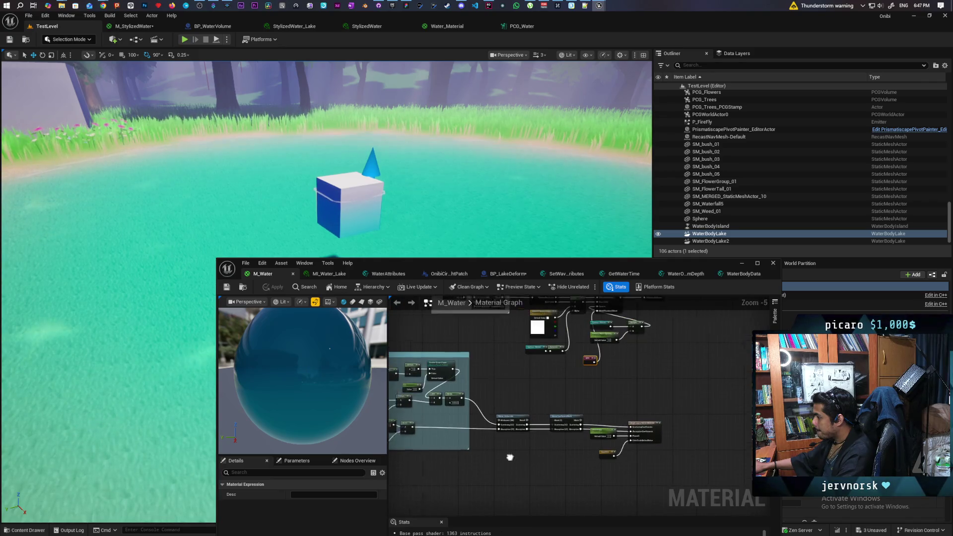
pyautogui.moveTo(513, 452); pyautogui.dragTo(481, 507)
pyautogui.scroll(5, 476, 462)
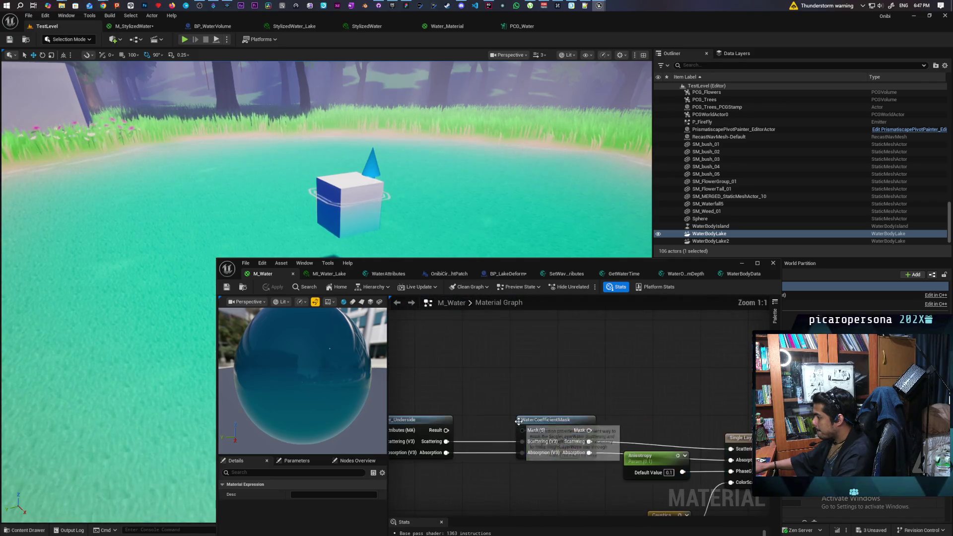
pyautogui.moveTo(645, 400)
pyautogui.mouseDown()
pyautogui.moveTo(585, 394)
pyautogui.moveTo(627, 435)
pyautogui.moveTo(627, 450)
pyautogui.mouseUp()
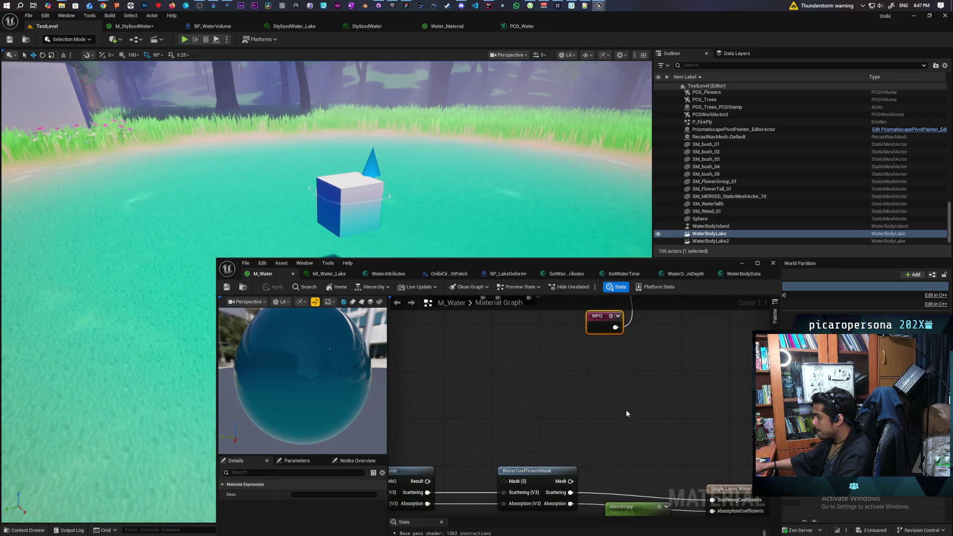
pyautogui.moveTo(616, 326)
pyautogui.mouseDown()
pyautogui.moveTo(619, 401)
pyautogui.moveTo(504, 481)
pyautogui.mouseUp()
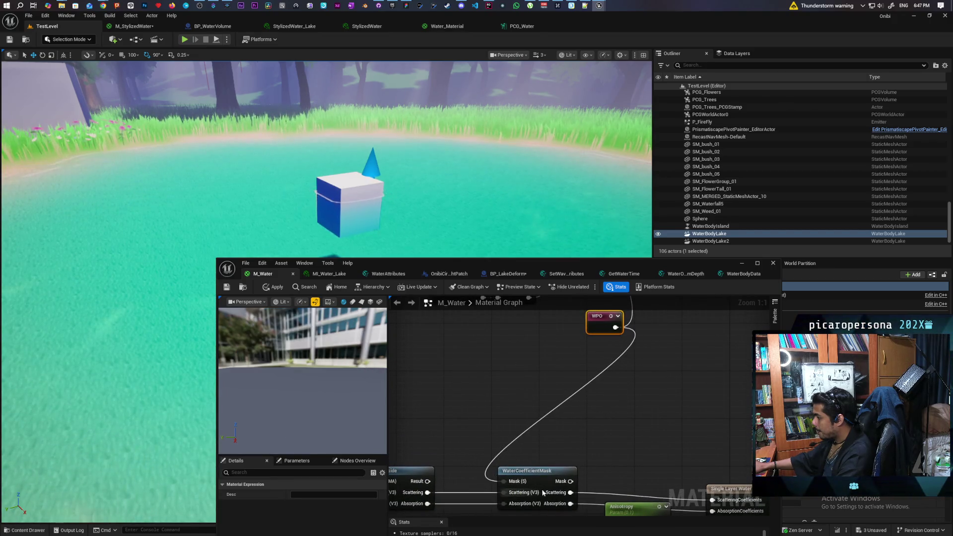
pyautogui.click(273, 291)
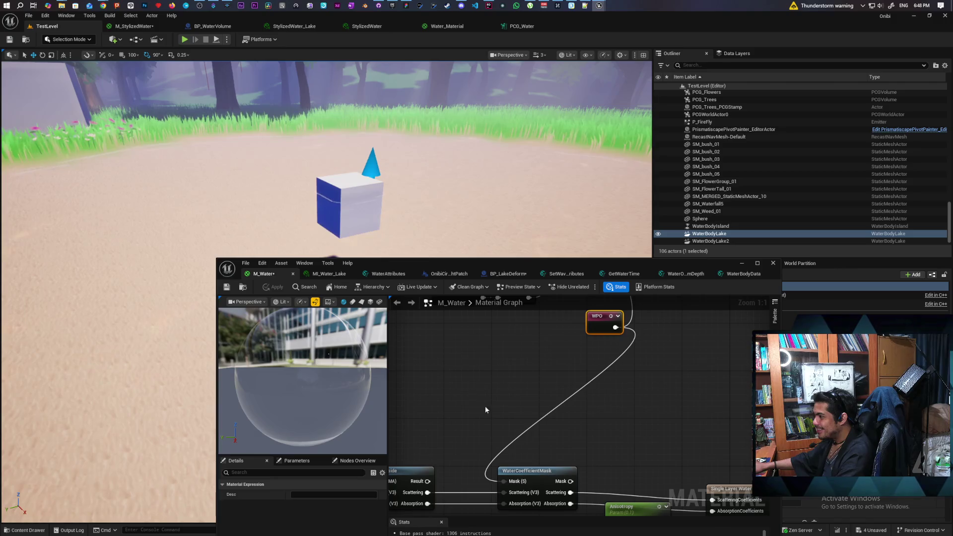
# Break the trial WPO-to-mask connection, reapply M_Water, and minimize the material editor
pyautogui.keyDown('alt'); pyautogui.click(560, 407); pyautogui.keyUp('alt')
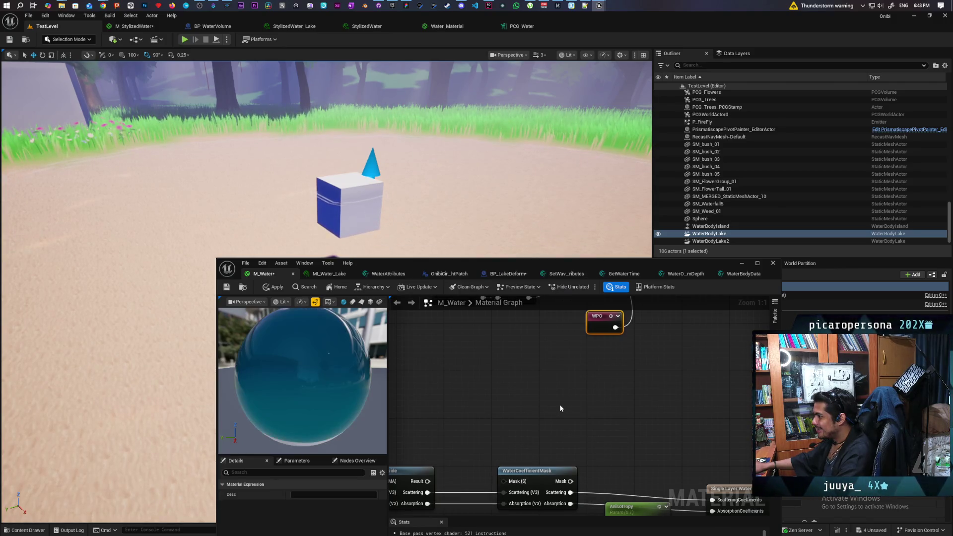
pyautogui.click(271, 287)
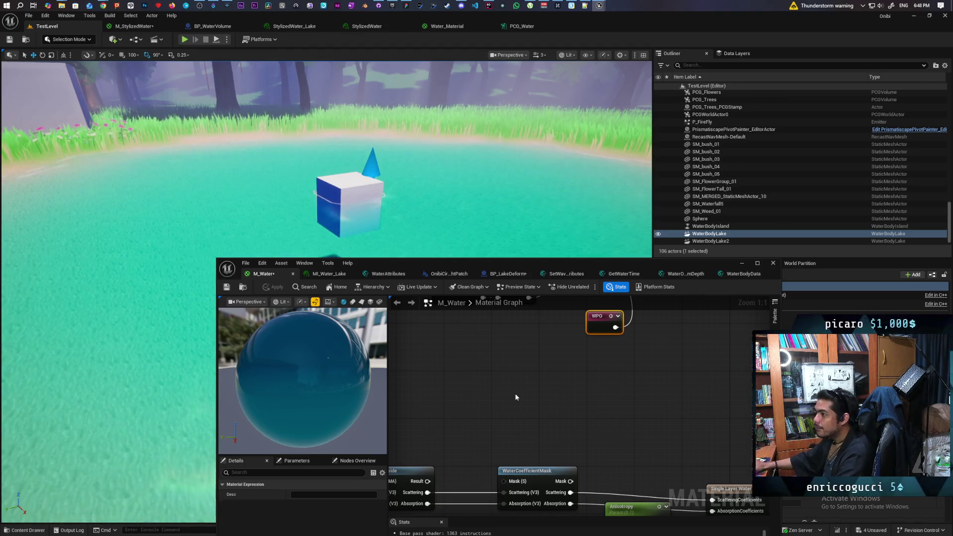
pyautogui.moveTo(347, 149)
pyautogui.mouseDown()
pyautogui.moveTo(268, 154)
pyautogui.moveTo(347, 163)
pyautogui.moveTo(328, 149)
pyautogui.moveTo(295, 181)
pyautogui.moveTo(403, 203)
pyautogui.mouseUp()
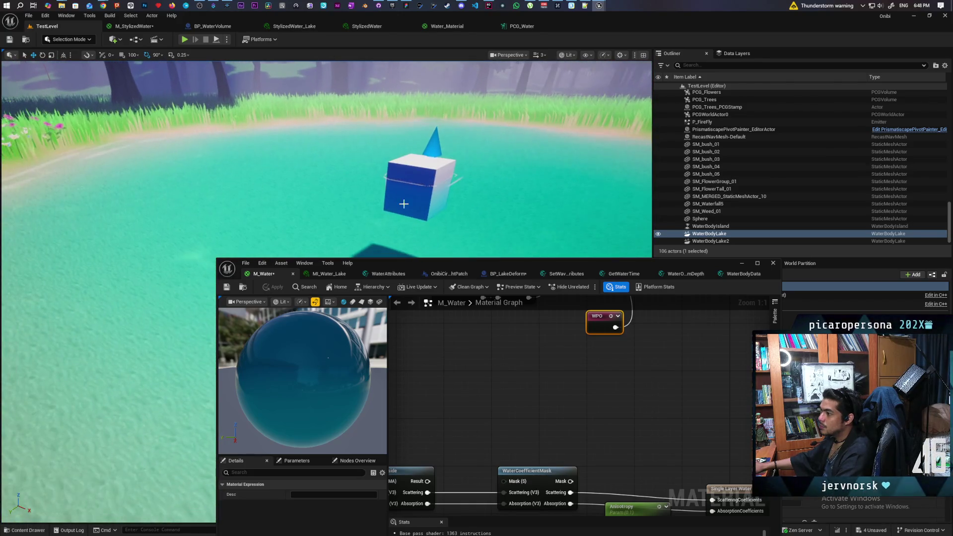
pyautogui.click(747, 264)
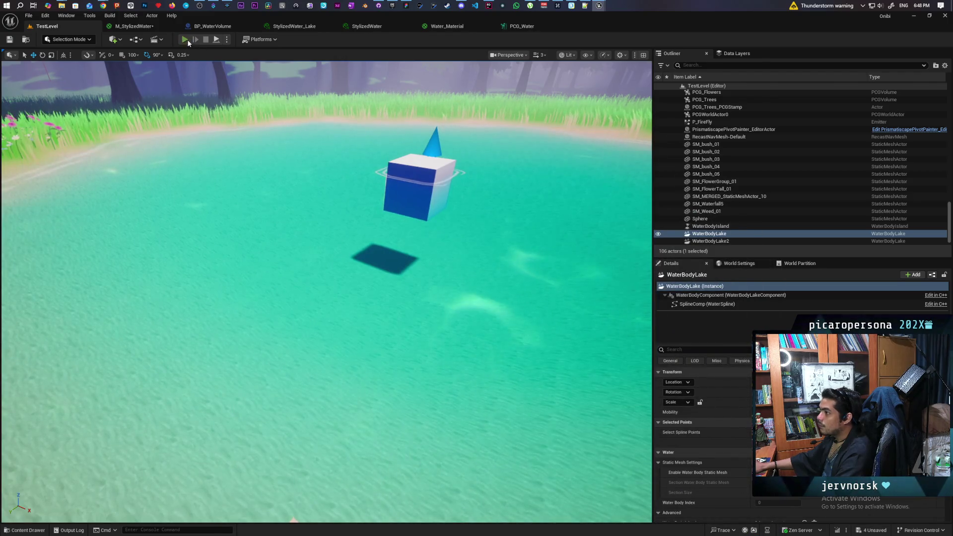
# Play the level, walk the character onto the plank, possess it and push off into the lake
pyautogui.click(185, 39)
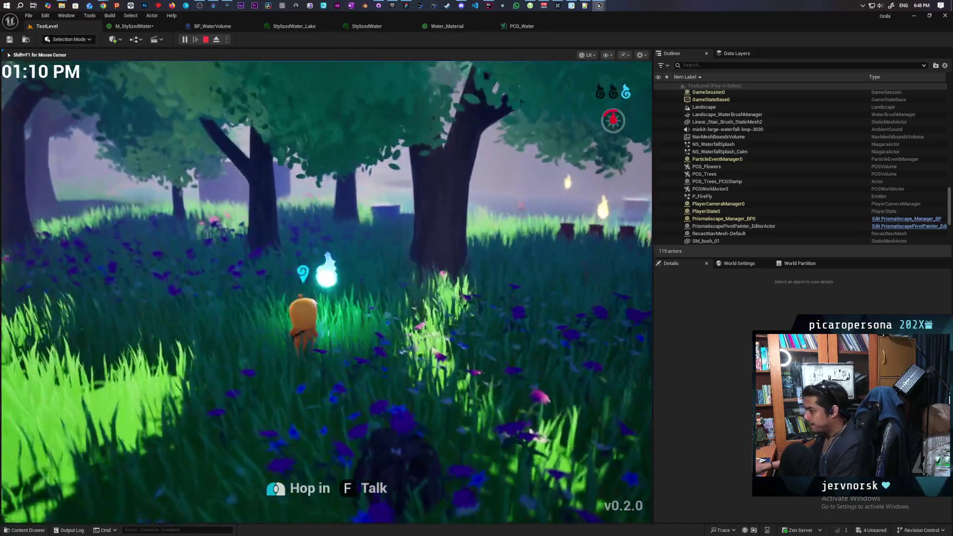
pyautogui.press('s')
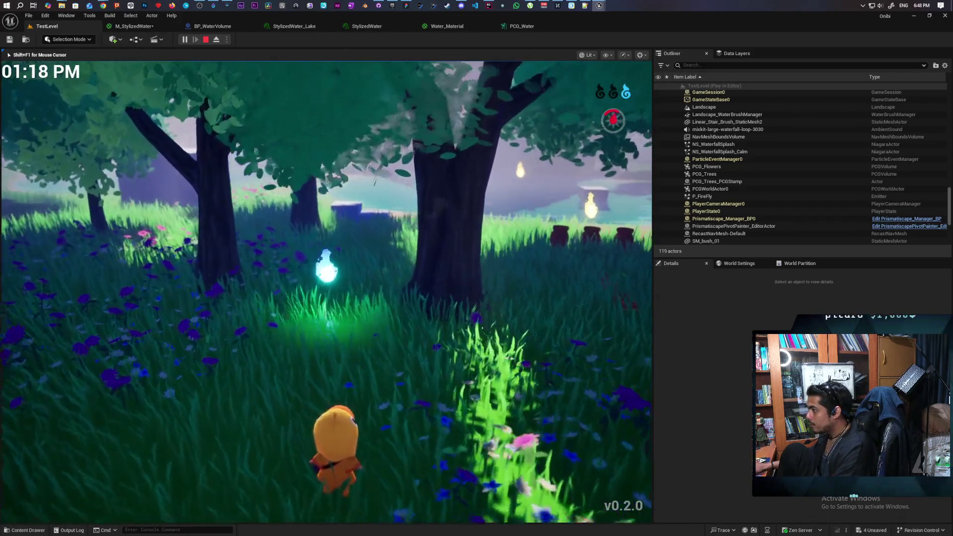
pyautogui.press('w')
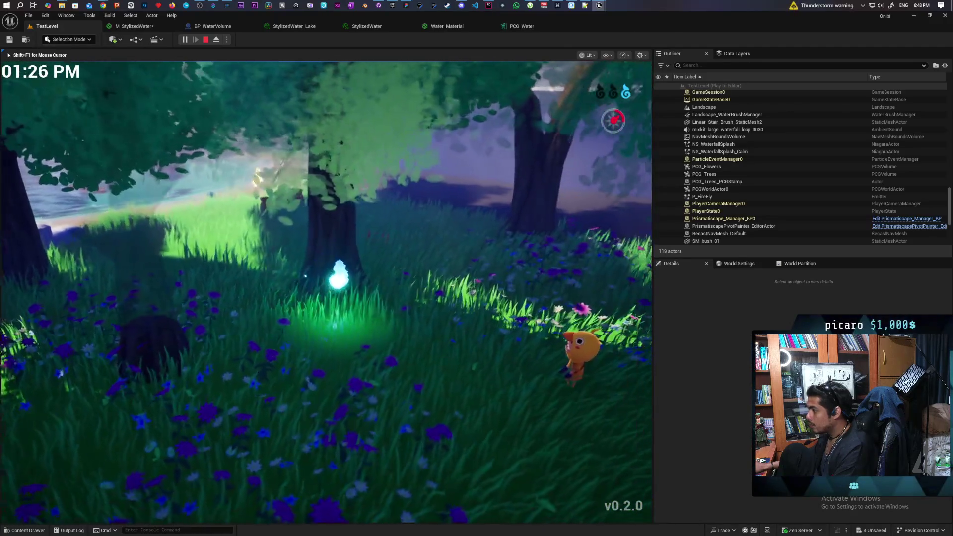
pyautogui.press('w')
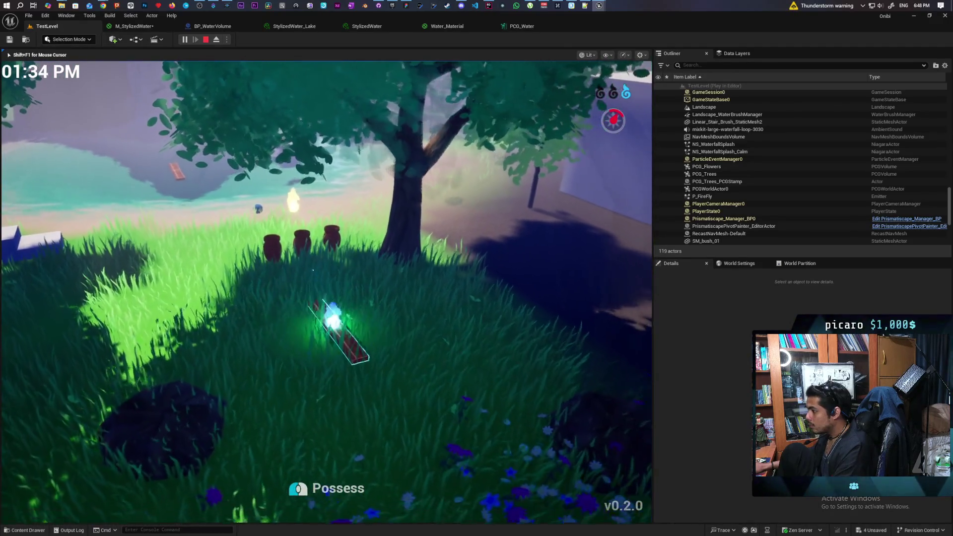
pyautogui.press('e')
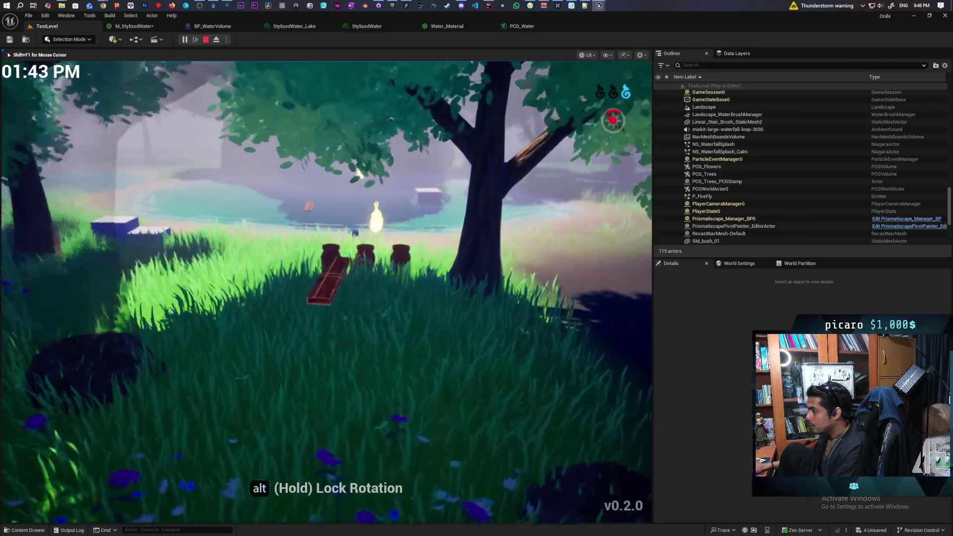
pyautogui.press('w')
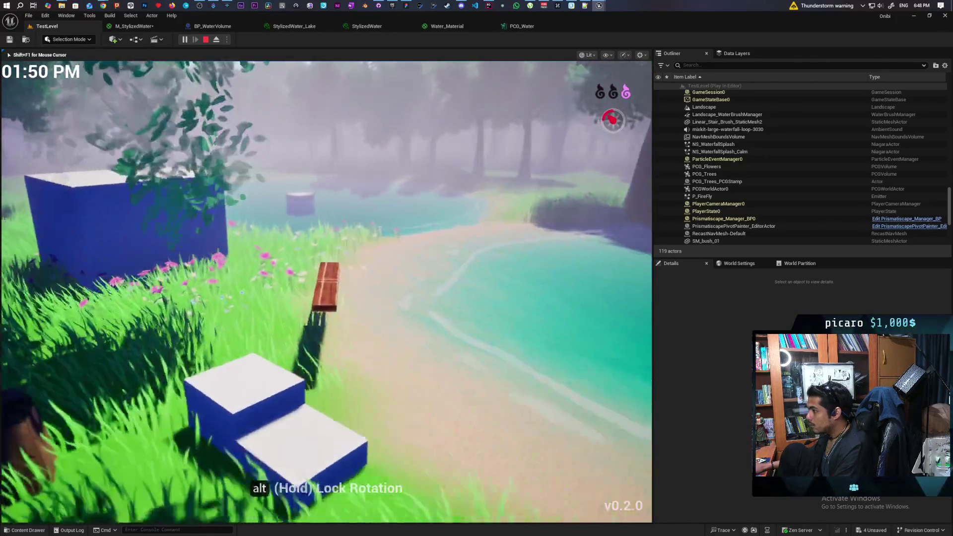
pyautogui.press('w')
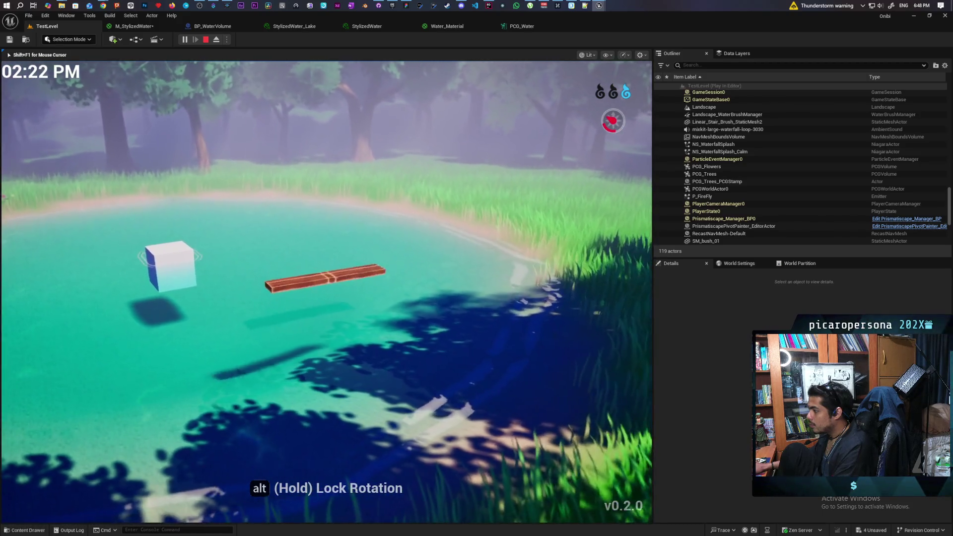
# Steer the plank across the lake into the evening, then end the play session
pyautogui.press('d')
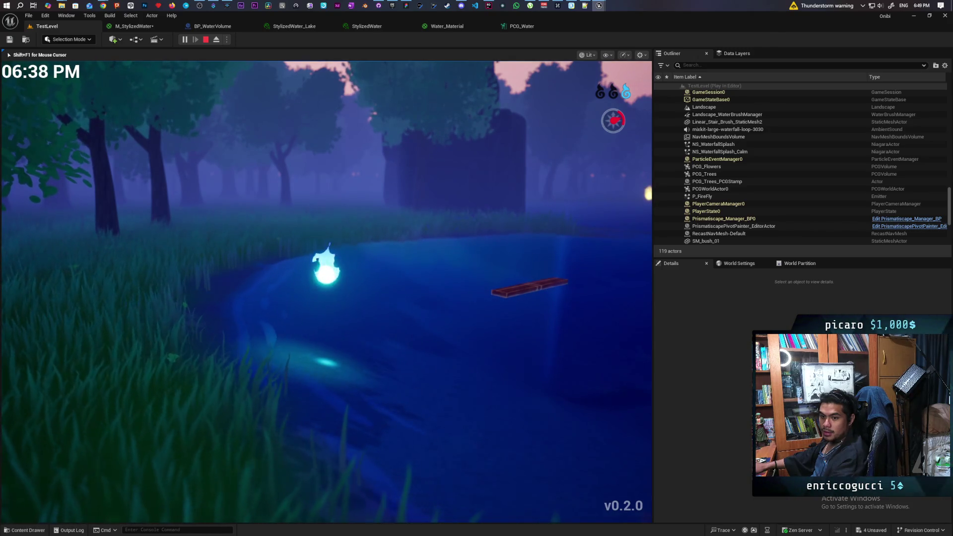
pyautogui.press('w')
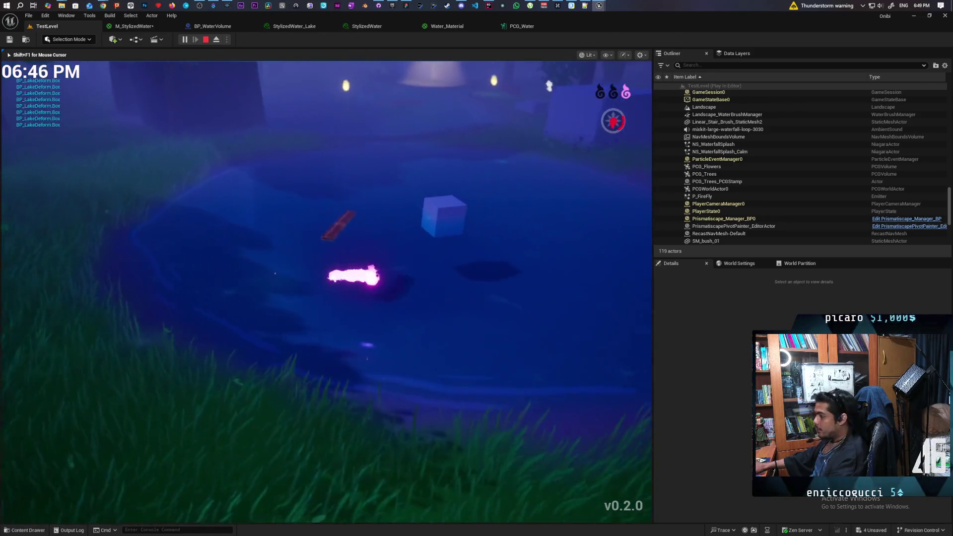
pyautogui.press('w')
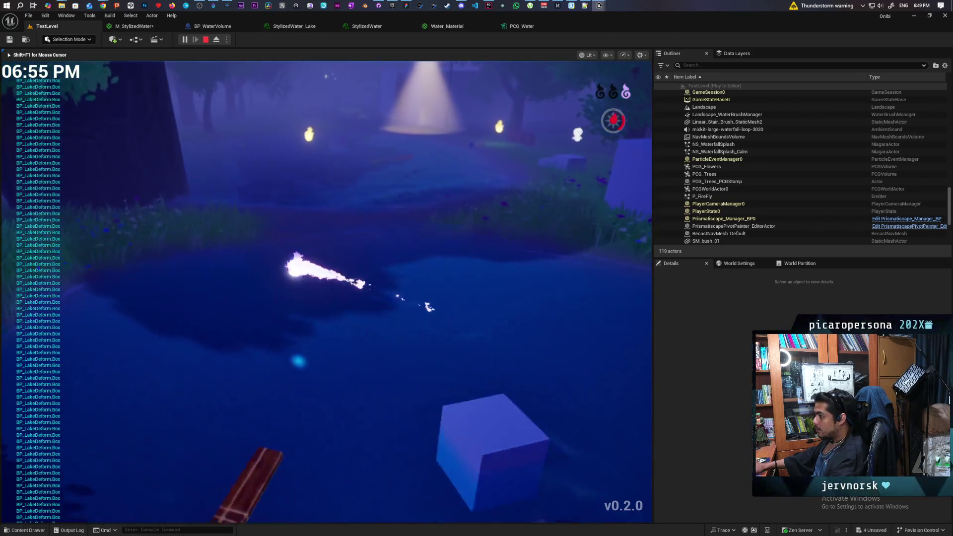
pyautogui.press('w')
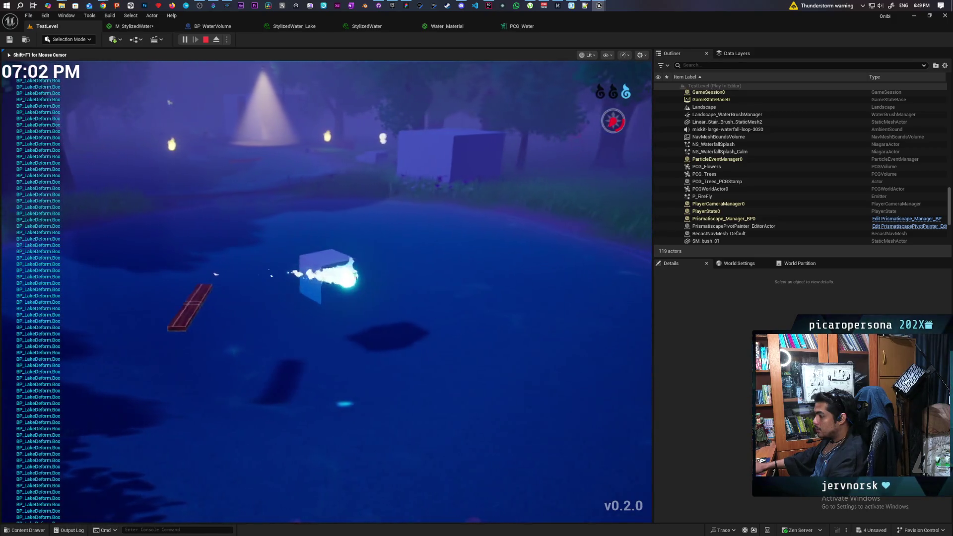
pyautogui.press('w')
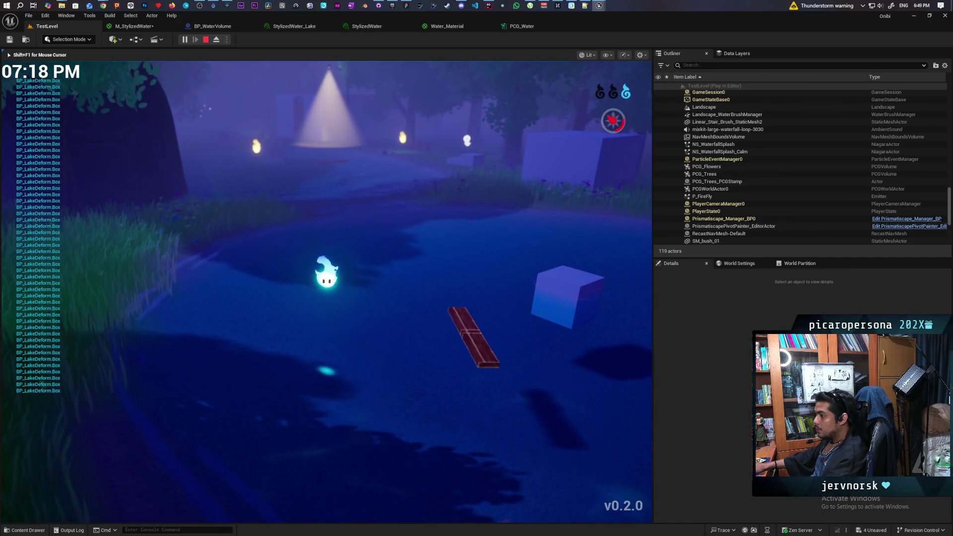
pyautogui.press('Escape')
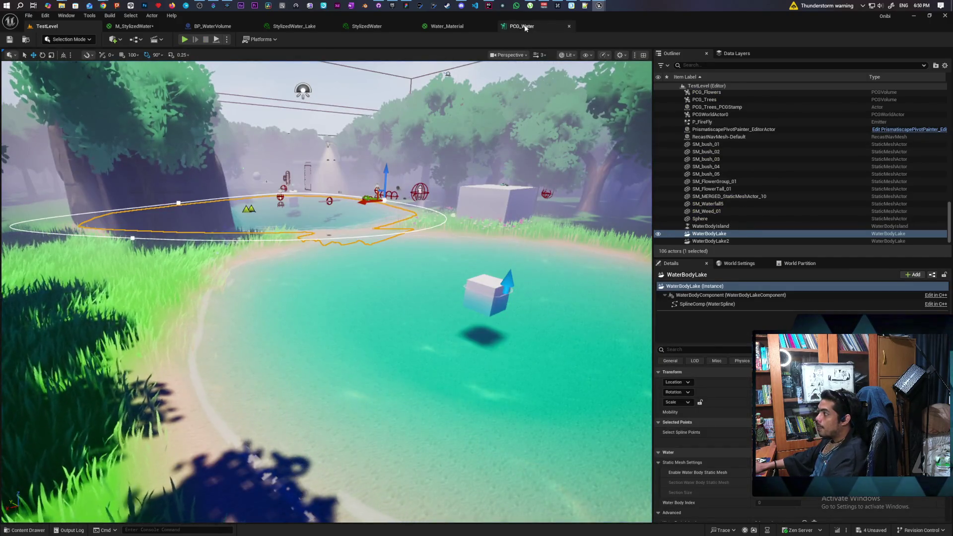
# Check PCG_Water's mesh spawner Override Materials for M_Water_Lake, then return to the M_StylizedWater graph
pyautogui.hotkey('ctrl', 'Tab')
pyautogui.scroll(-2, 628, 286)
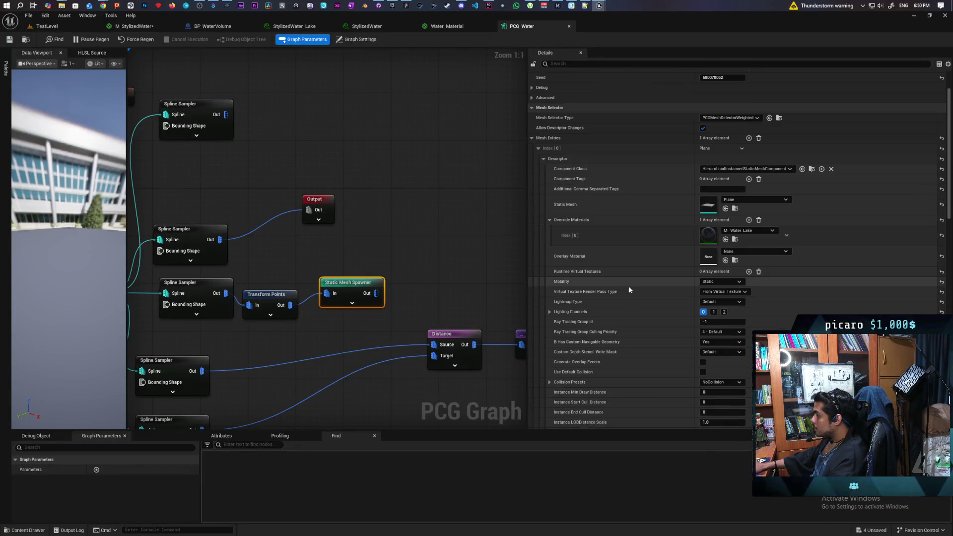
pyautogui.scroll(-2, 628, 286)
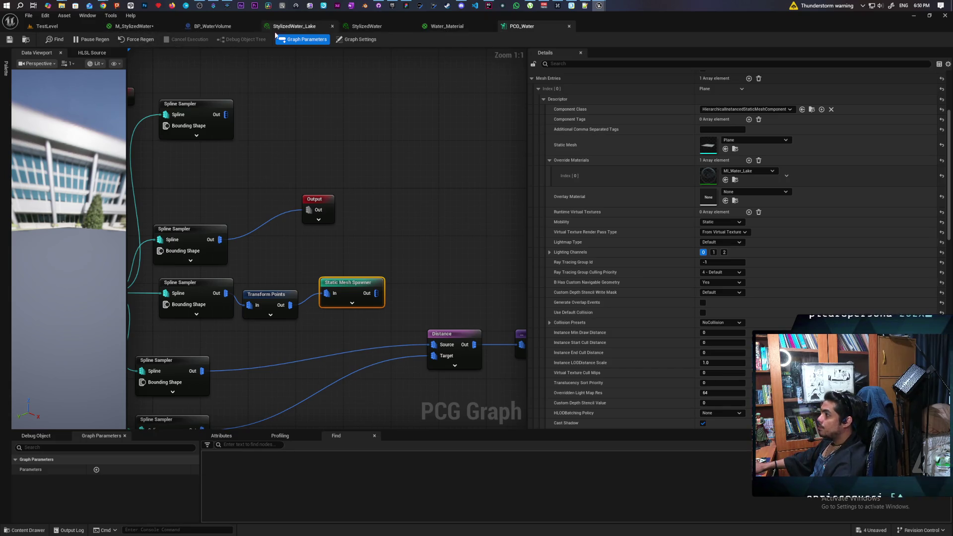
pyautogui.click(148, 30)
# Disconnect the WPO node's wire in the M_Water graph and apply the change
pyautogui.scroll(-6, 565, 187)
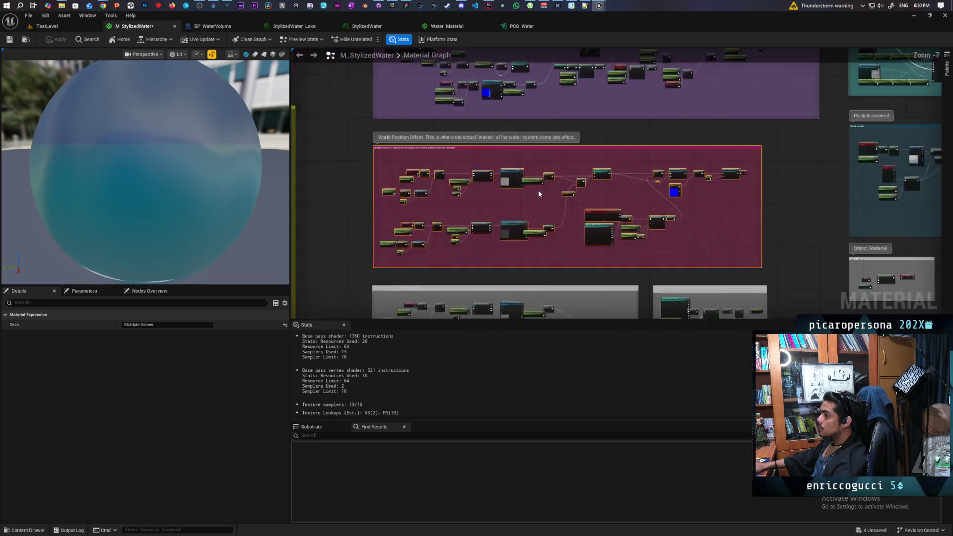
pyautogui.moveTo(579, 16)
pyautogui.mouseDown()
pyautogui.moveTo(567, 67)
pyautogui.moveTo(489, 123)
pyautogui.mouseUp()
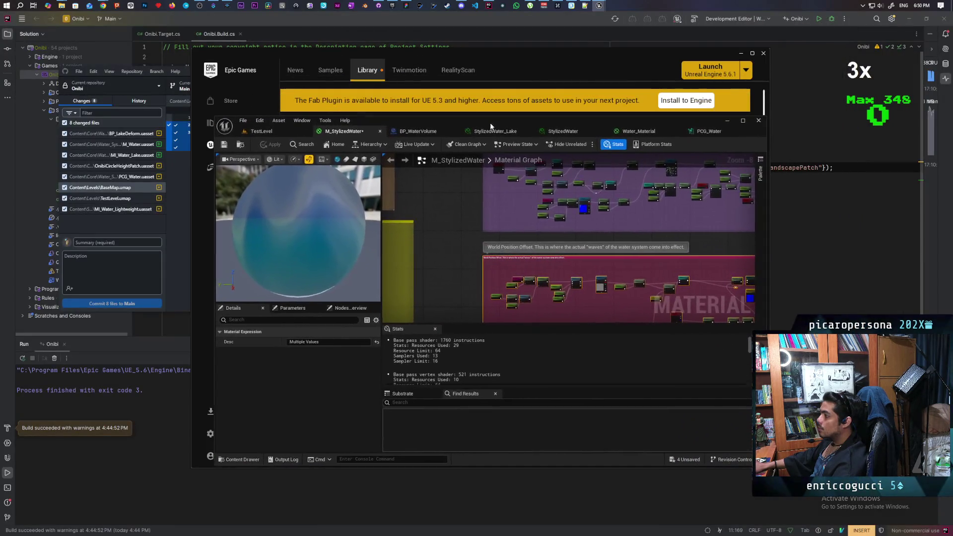
pyautogui.doubleClick(426, 121)
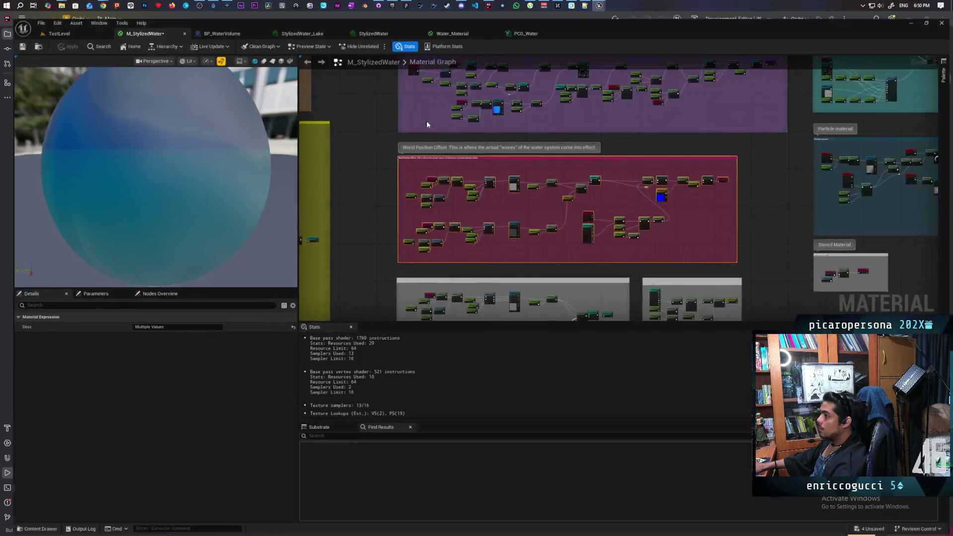
pyautogui.click(645, 60)
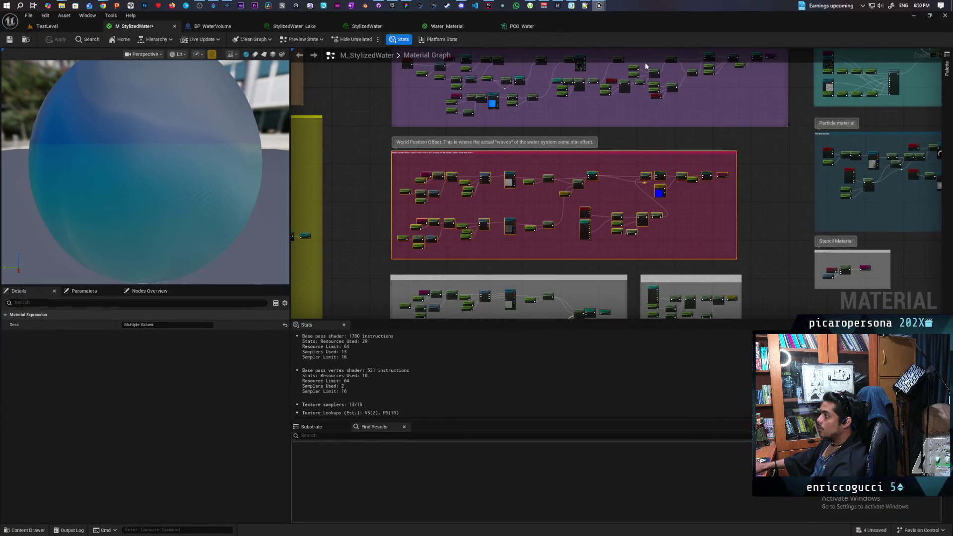
pyautogui.scroll(-2, 416, 323)
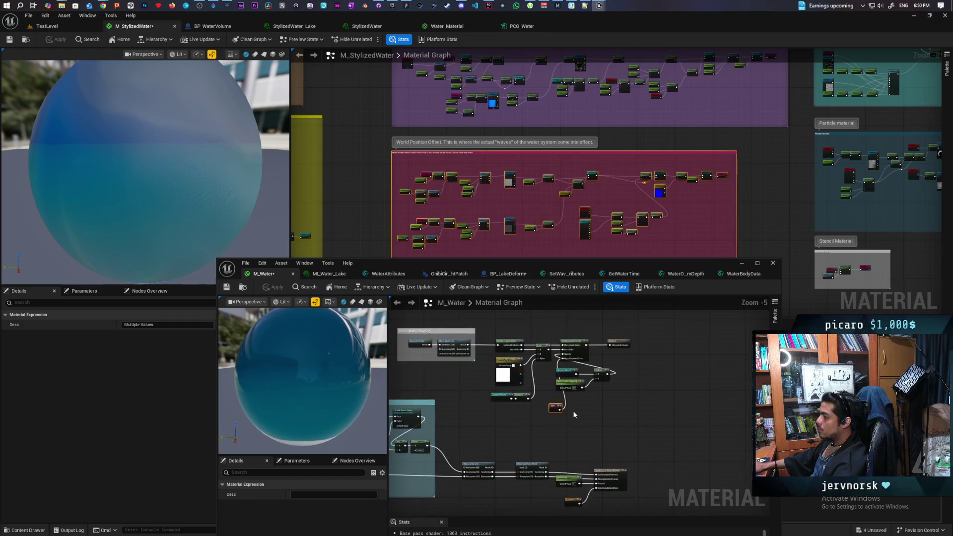
pyautogui.moveTo(565, 428); pyautogui.dragTo(555, 434)
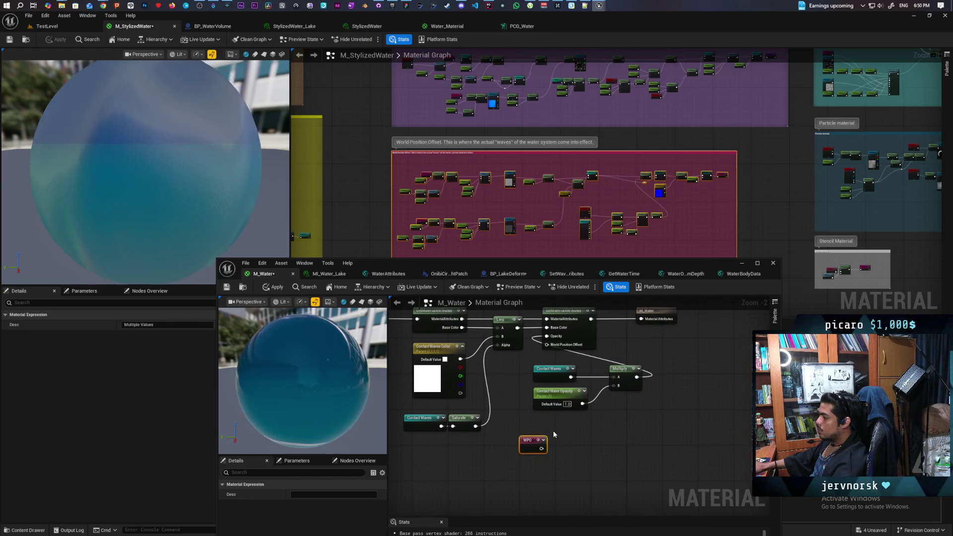
pyautogui.click(272, 288)
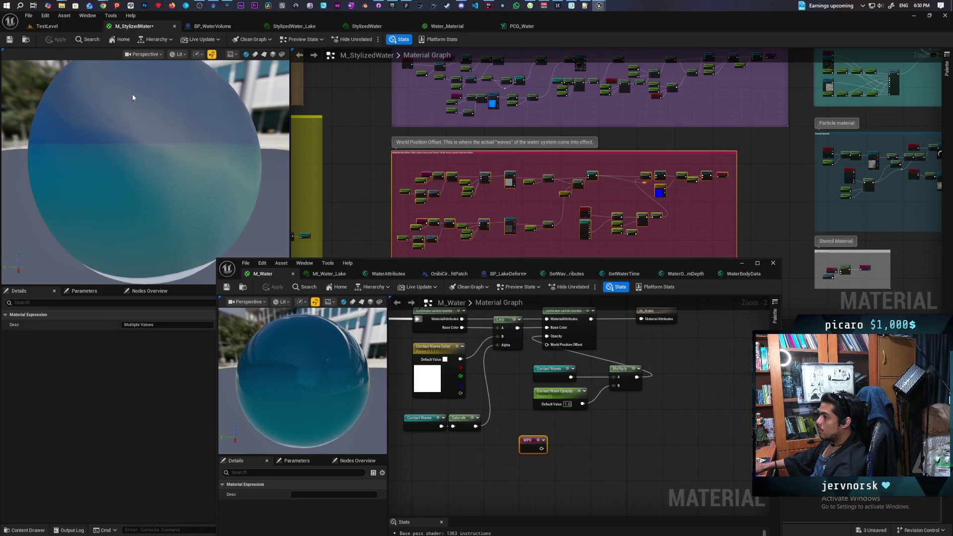
# Return to TestLevel and frame the whole lake in the viewport
pyautogui.click(47, 26)
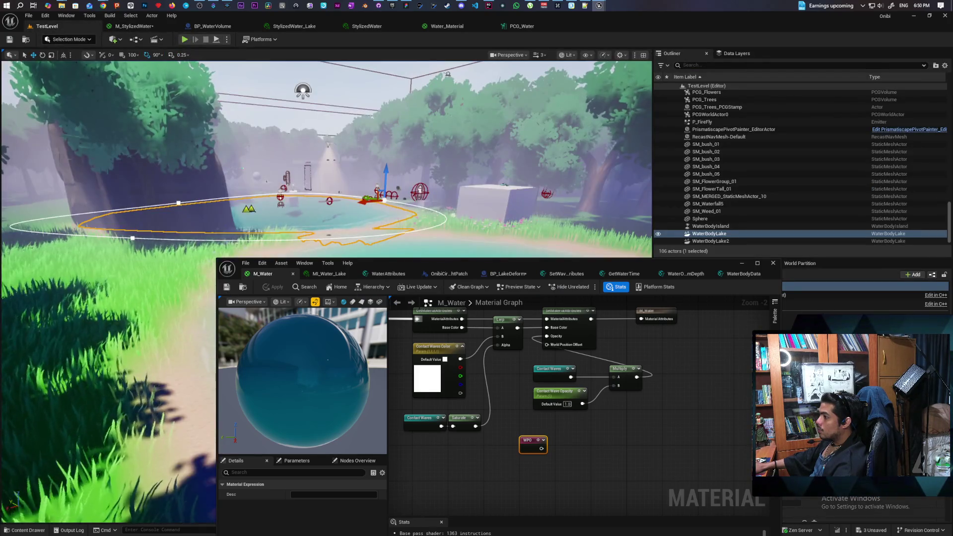
pyautogui.press('f')
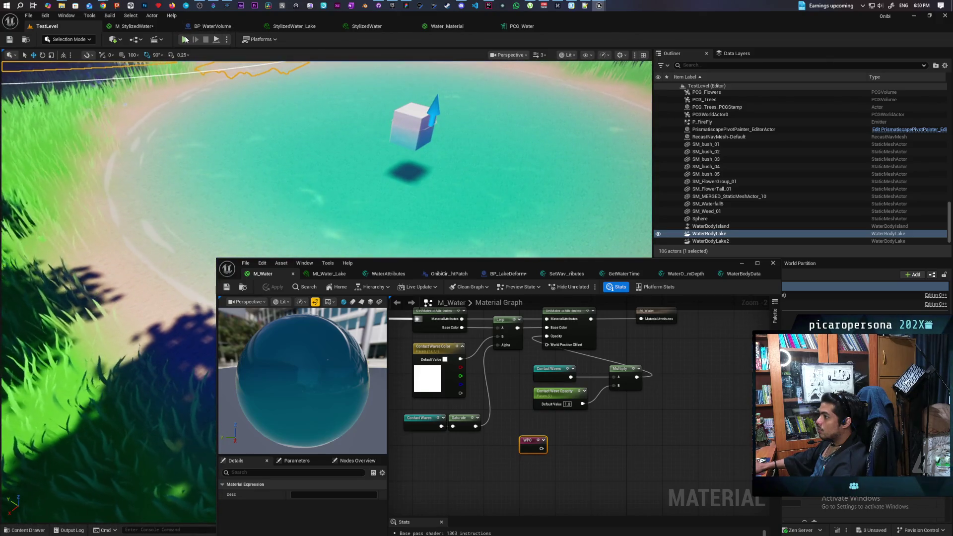
pyautogui.press('f')
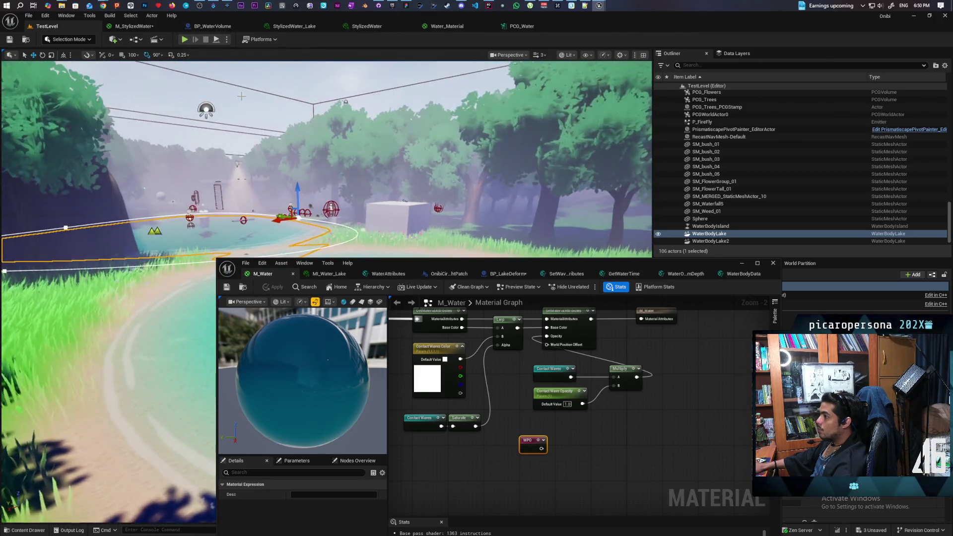
pyautogui.click(546, 99)
pyautogui.moveTo(716, 259); pyautogui.dragTo(583, 346)
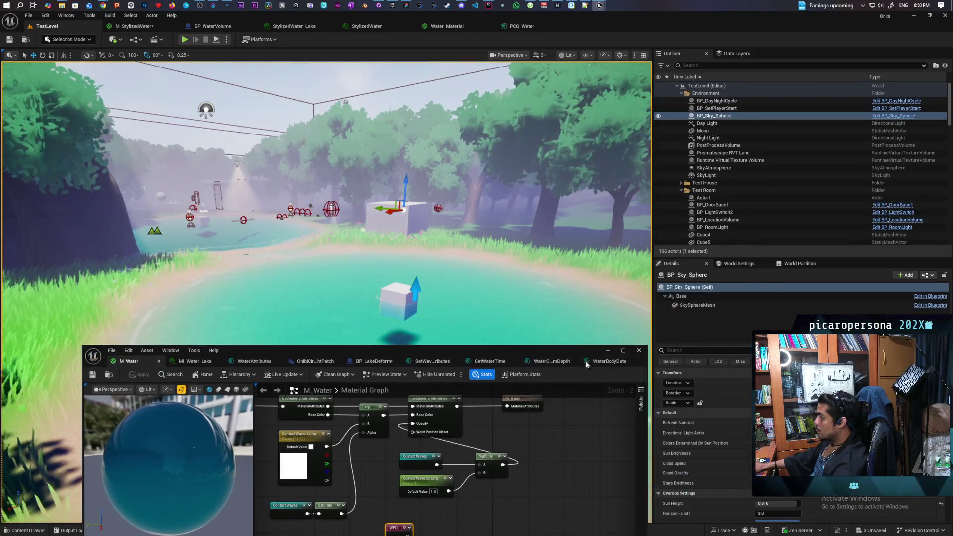
# Set BP_DayNightCycle to Nighttime
pyautogui.click(715, 101)
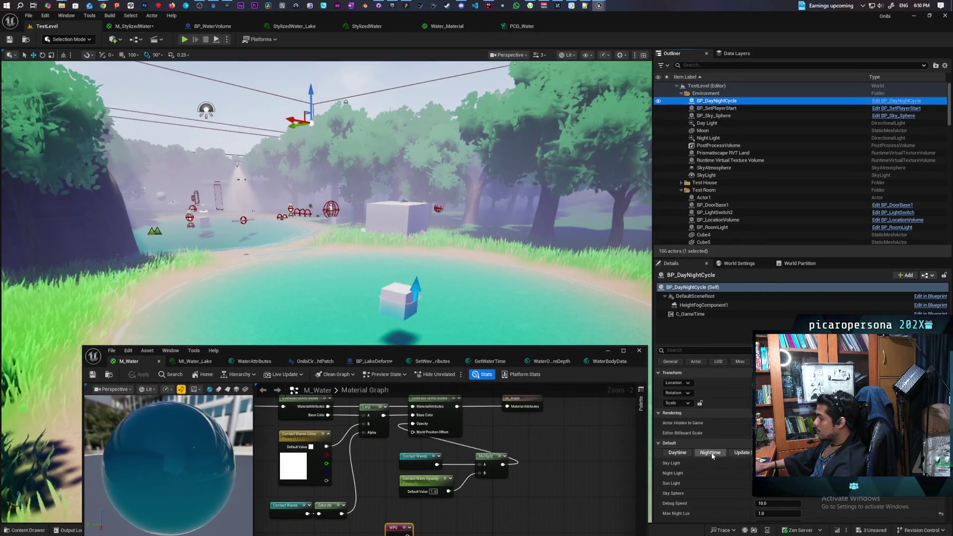
pyautogui.click(710, 453)
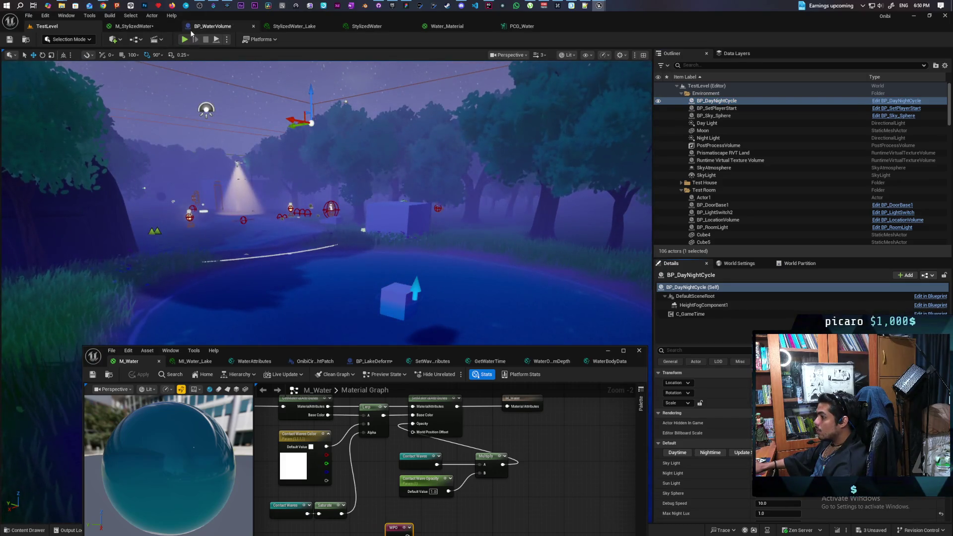
pyautogui.click(607, 350)
# Play-test the level in the editor around the night lake, then stop the session
pyautogui.hotkey('alt', 'p')
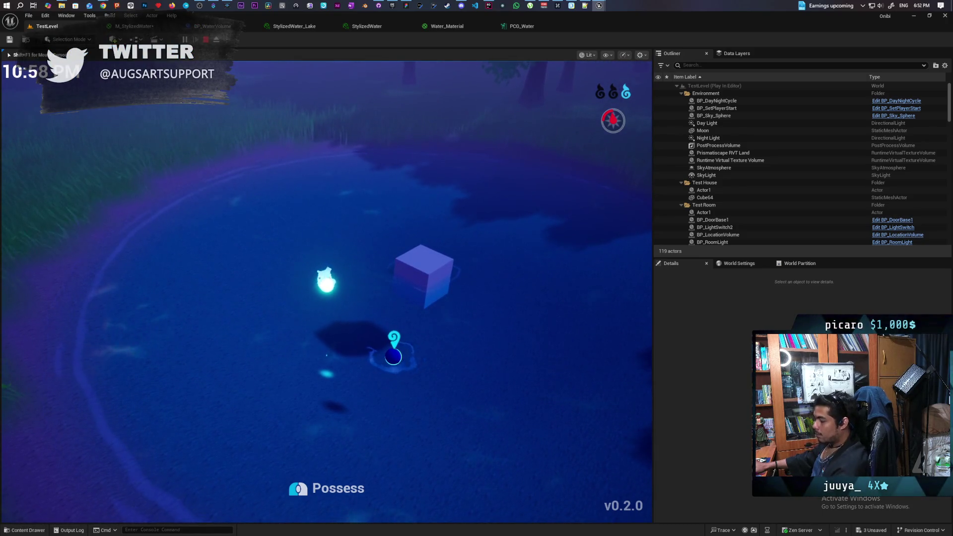
pyautogui.press('Escape')
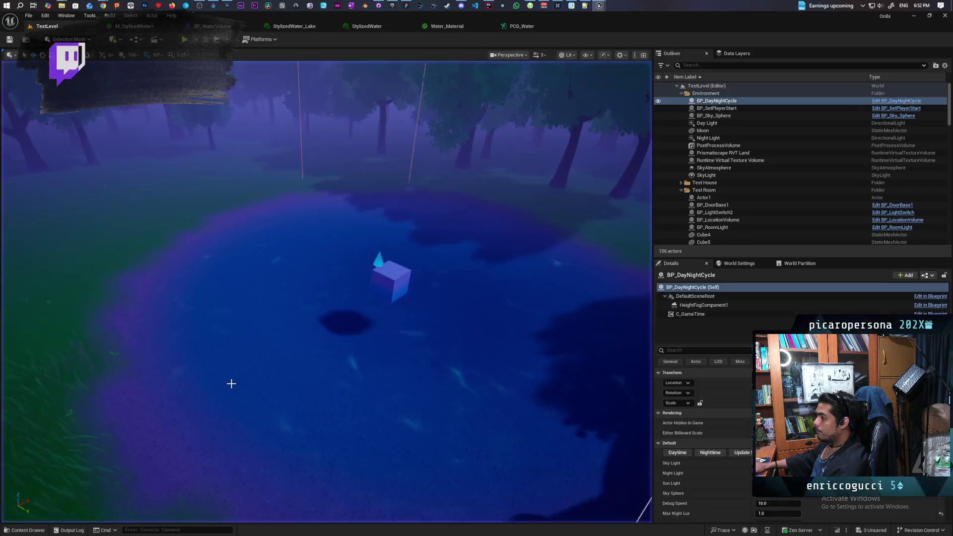
pyautogui.moveTo(302, 377)
pyautogui.mouseDown()
pyautogui.moveTo(317, 347)
pyautogui.moveTo(328, 368)
pyautogui.mouseUp()
# Open MI_Water_Lake and collapse its 07 Contact Waves and Water Shading groups
pyautogui.moveTo(240, 187); pyautogui.dragTo(231, 189)
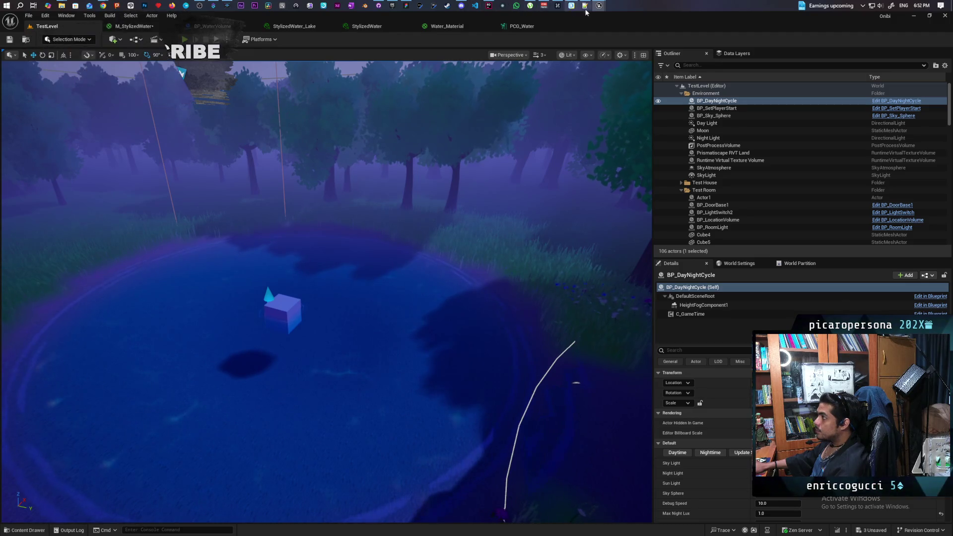
pyautogui.moveTo(599, 7)
pyautogui.click(639, 49)
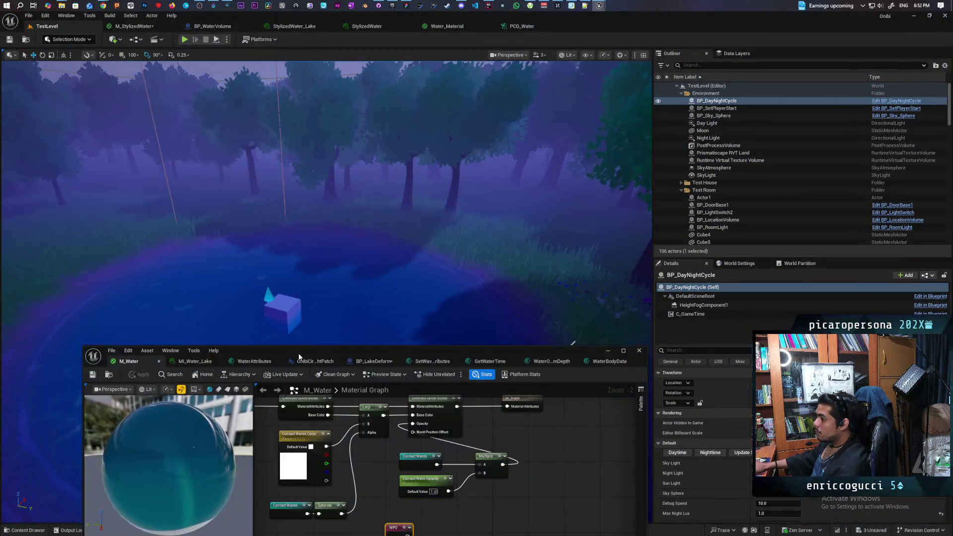
pyautogui.moveTo(299, 353)
pyautogui.mouseDown()
pyautogui.moveTo(412, 327)
pyautogui.moveTo(609, 230)
pyautogui.mouseUp()
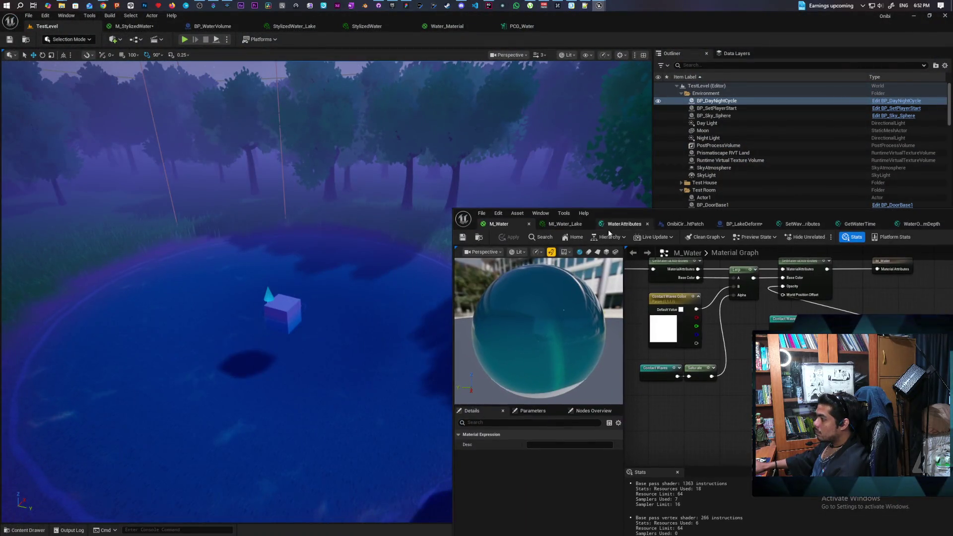
pyautogui.click(568, 227)
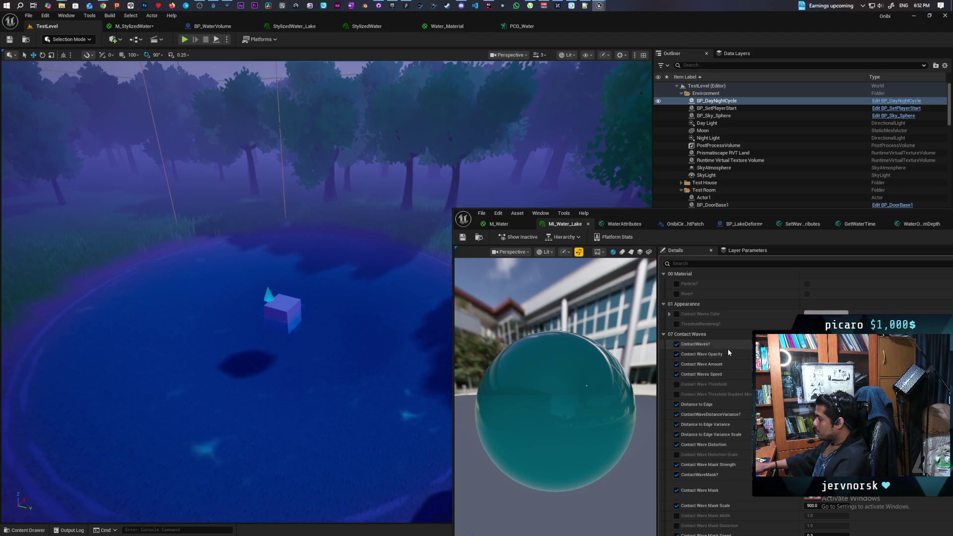
pyautogui.click(669, 335)
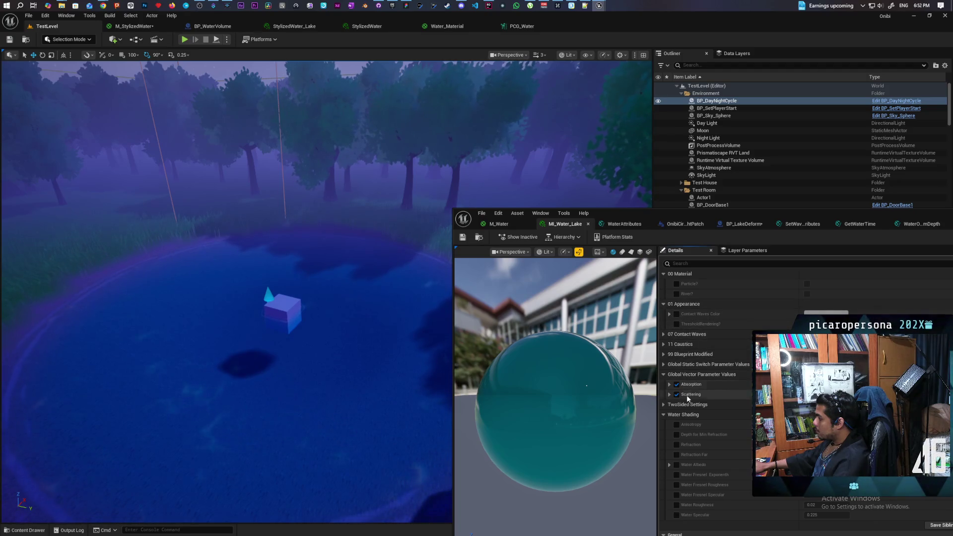
pyautogui.click(664, 415)
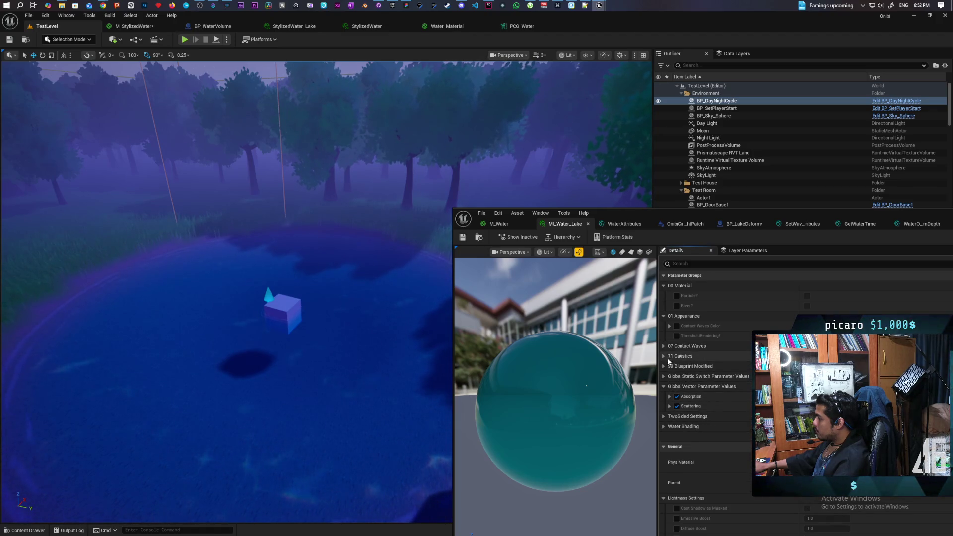
# Expand 11 Caustics and test the Caustic Offset and Caustic Scale overrides, leaving both unchecked
pyautogui.click(663, 356)
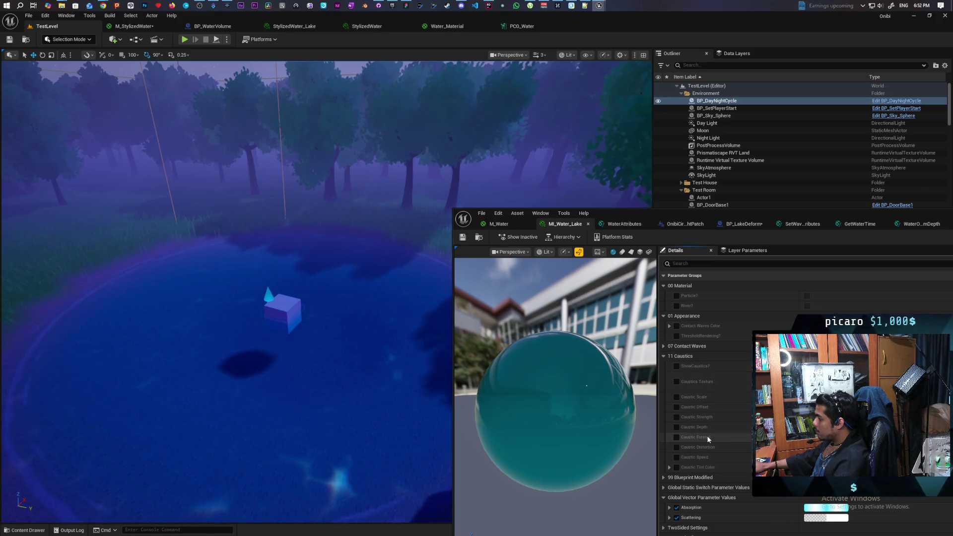
pyautogui.click(676, 407)
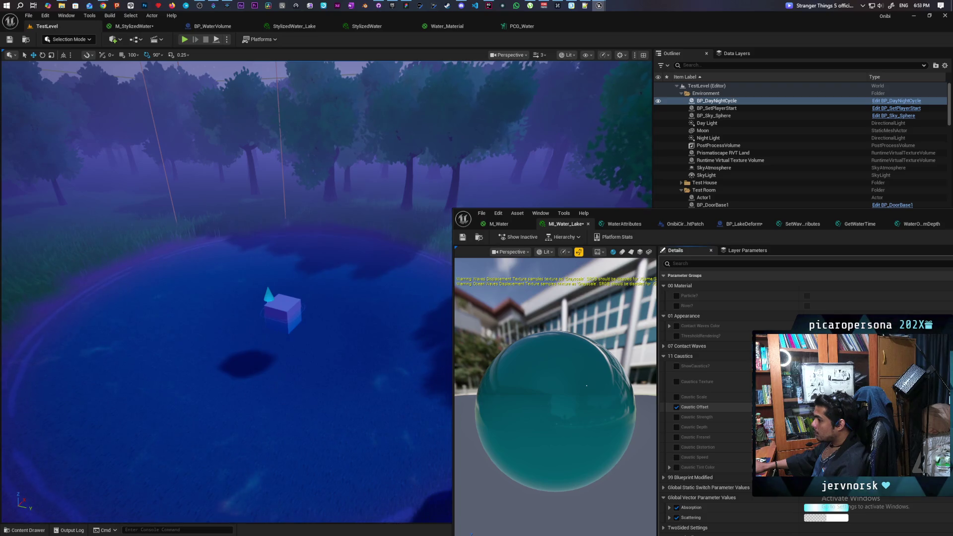
pyautogui.moveTo(319, 384); pyautogui.dragTo(319, 384)
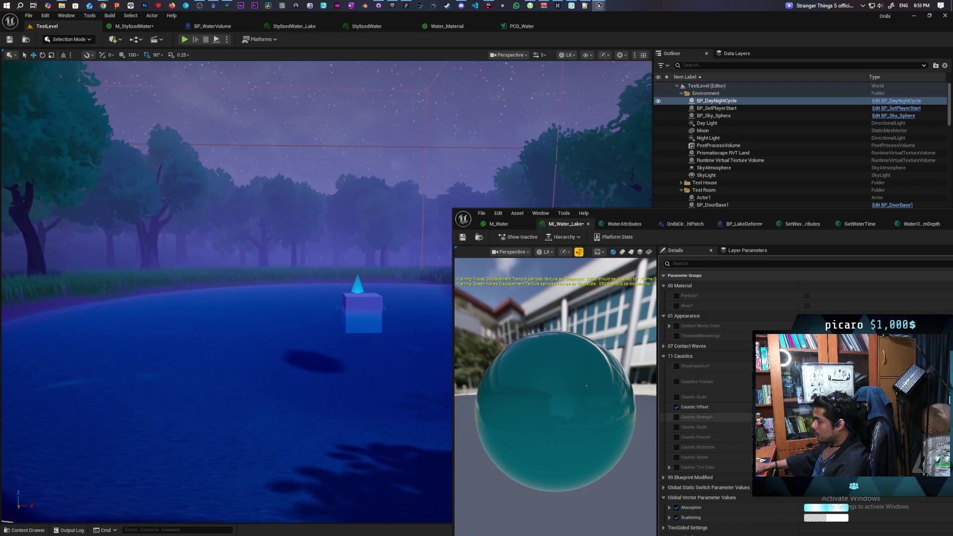
pyautogui.click(676, 407)
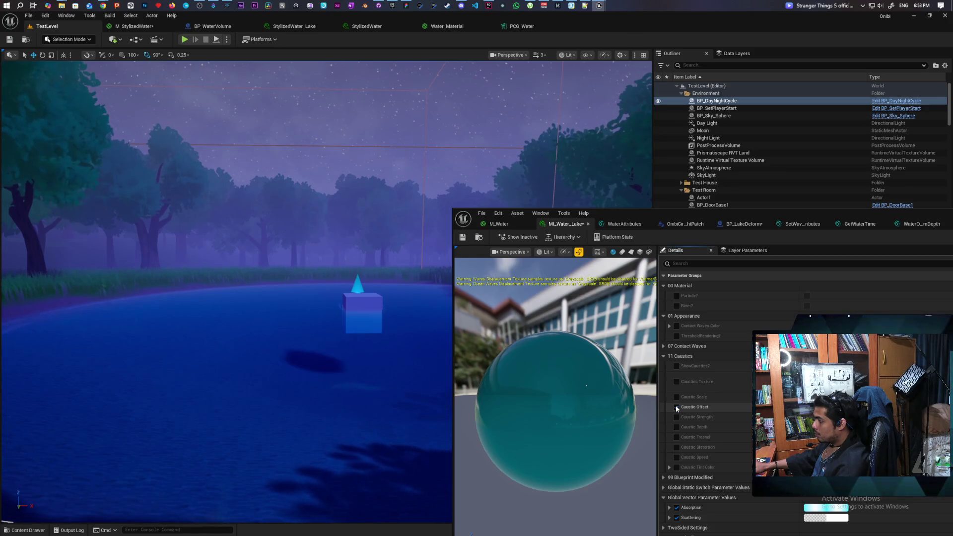
pyautogui.click(677, 405)
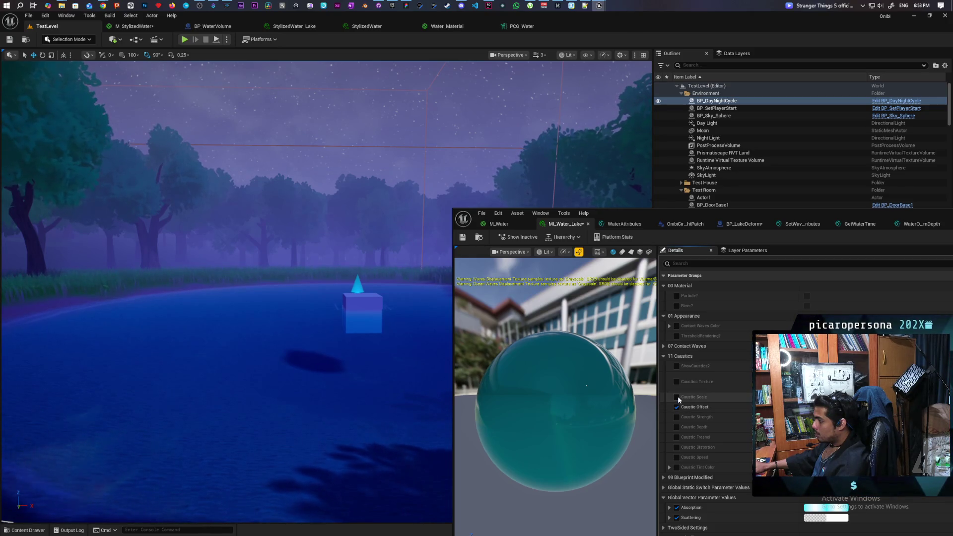
pyautogui.click(677, 397)
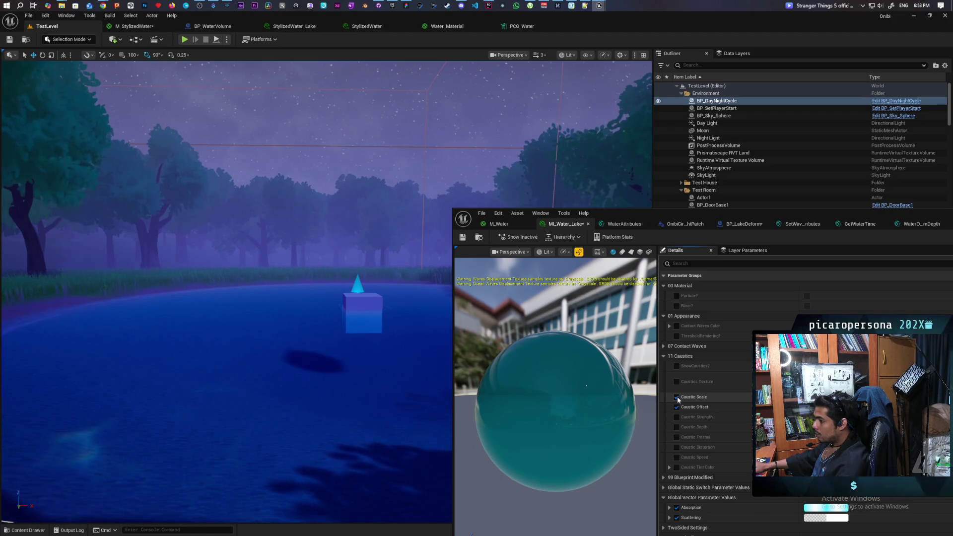
pyautogui.click(676, 397)
pyautogui.click(676, 405)
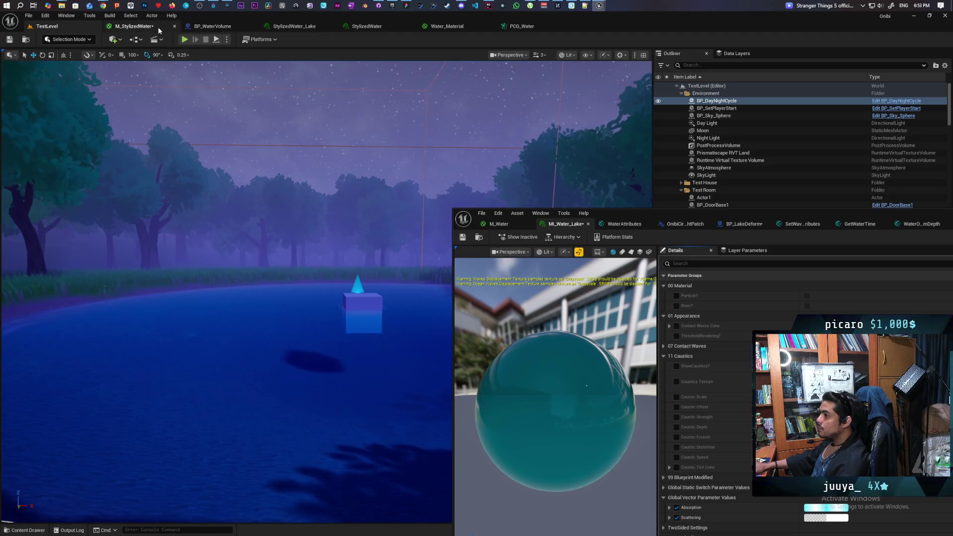
pyautogui.moveTo(668, 220)
pyautogui.mouseDown()
pyautogui.moveTo(494, 126)
pyautogui.moveTo(615, 213)
pyautogui.mouseUp()
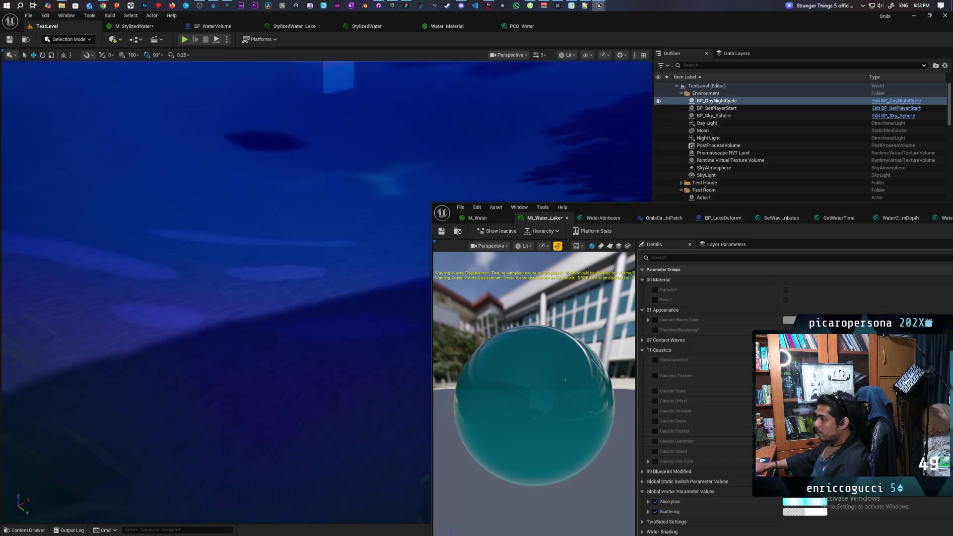
pyautogui.moveTo(198, 268); pyautogui.dragTo(198, 238)
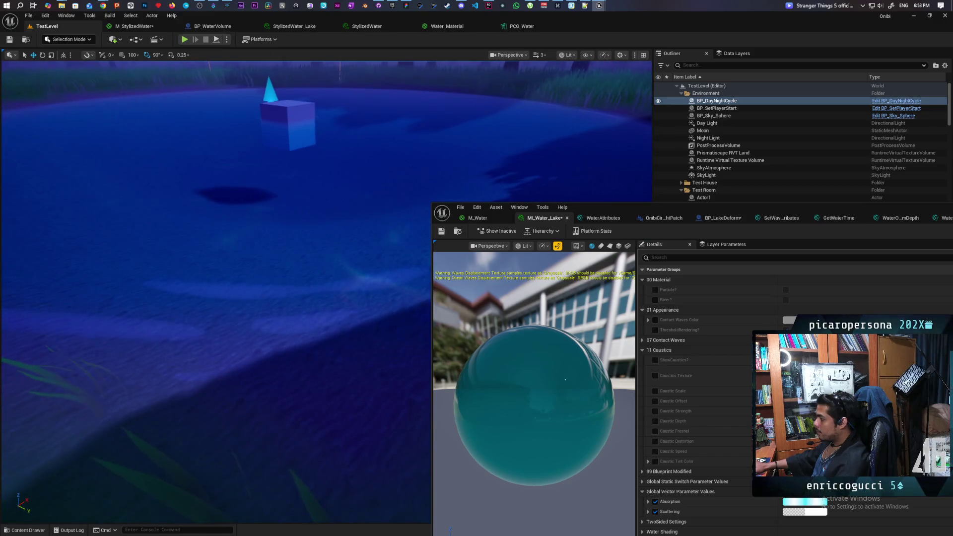
pyautogui.click(441, 231)
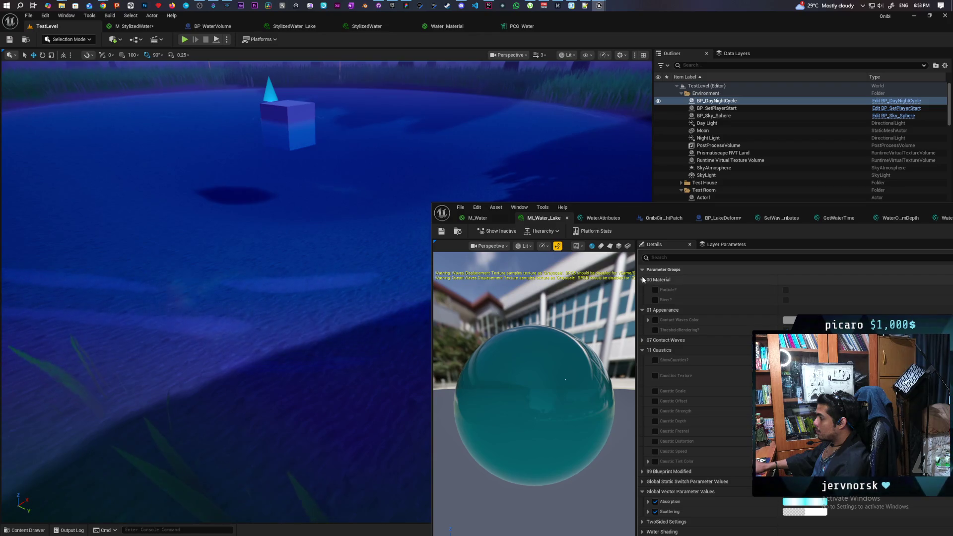
pyautogui.moveTo(636, 276); pyautogui.dragTo(780, 280)
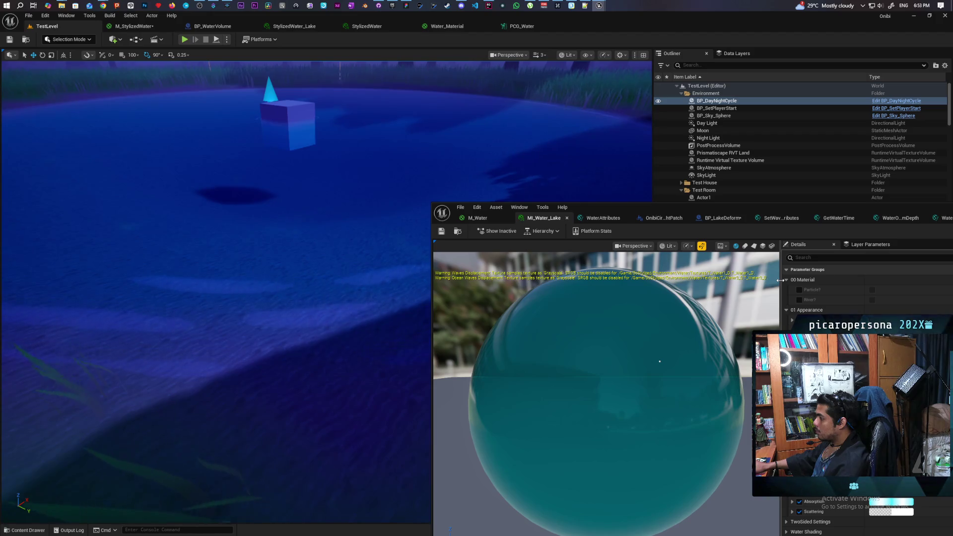
pyautogui.moveTo(780, 280); pyautogui.dragTo(639, 281)
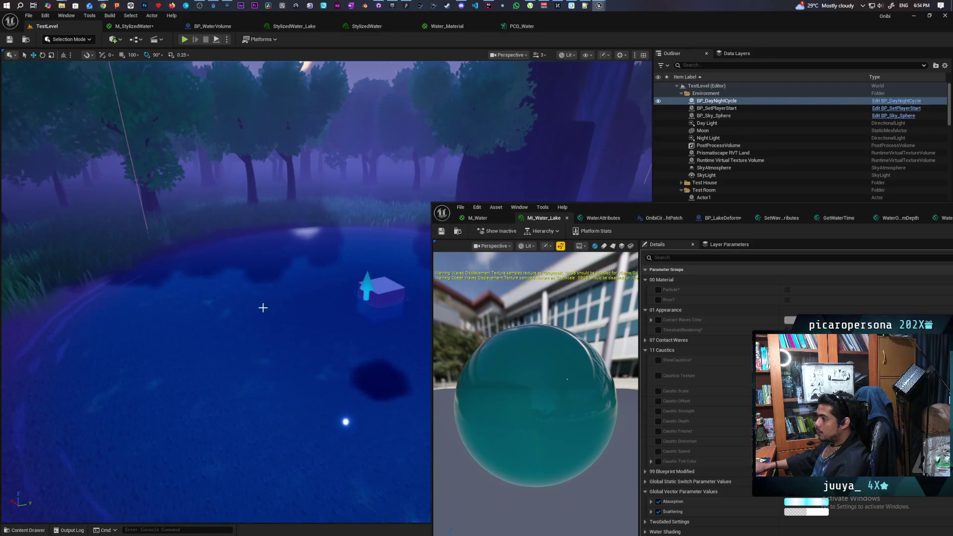
# Set M_Water's third SetMaterialAttributes entry to Normal and wire WPO into it
pyautogui.click(478, 218)
pyautogui.moveTo(713, 382); pyautogui.dragTo(626, 421)
pyautogui.click(697, 329)
pyautogui.click(542, 471)
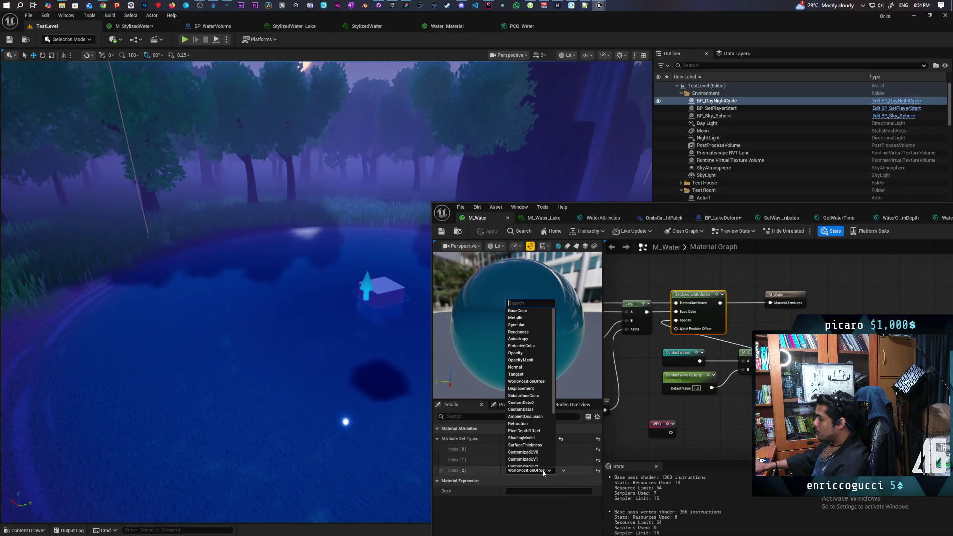
pyautogui.click(534, 369)
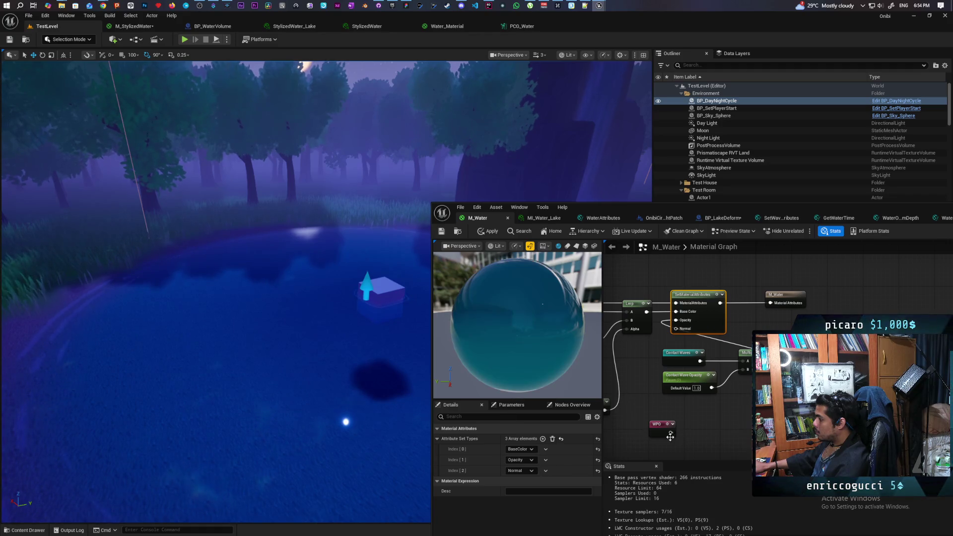
pyautogui.moveTo(669, 433); pyautogui.dragTo(676, 328)
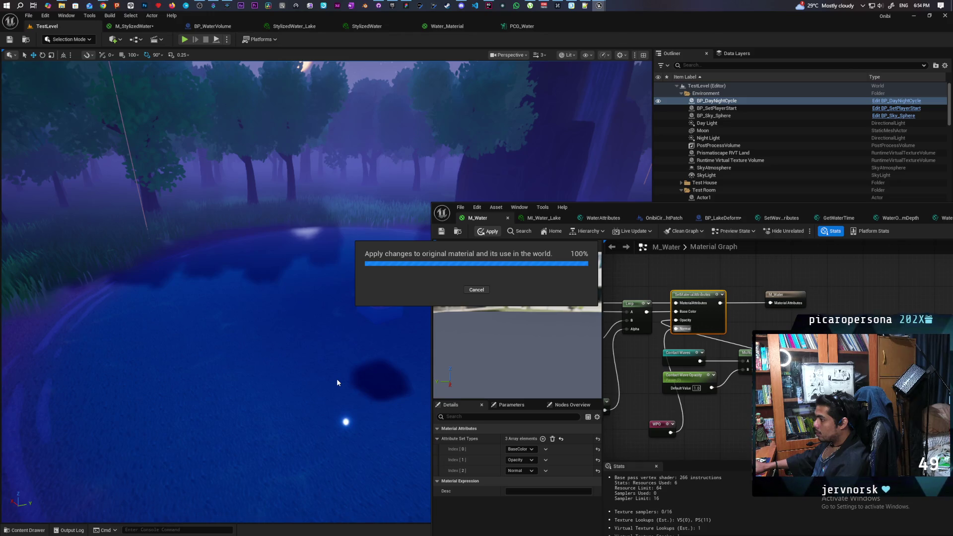
# Remove that wire, restore the entry to WorldPositionOffset, and apply M_Water
pyautogui.moveTo(337, 379)
pyautogui.mouseDown()
pyautogui.moveTo(350, 365)
pyautogui.moveTo(341, 366)
pyautogui.mouseUp()
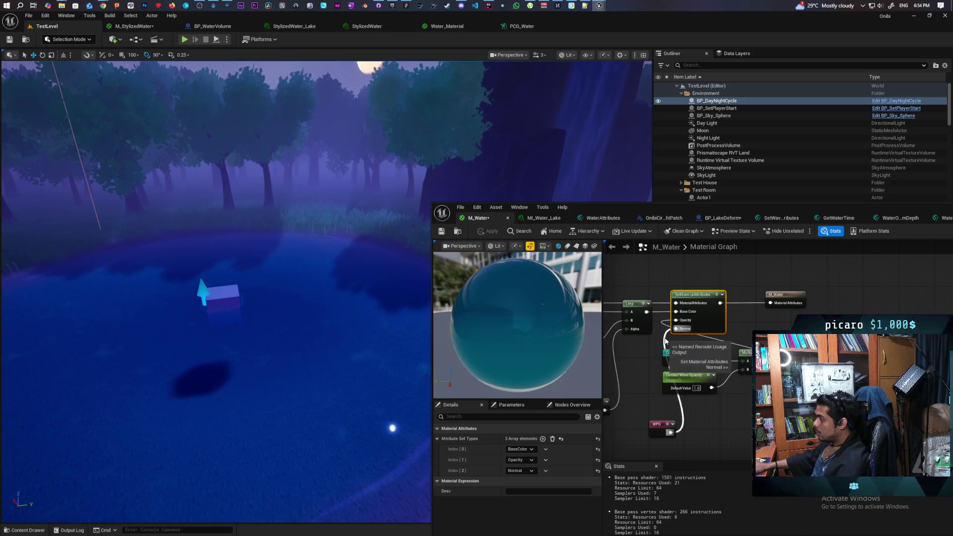
pyautogui.keyDown('alt'); pyautogui.click(676, 329); pyautogui.keyUp('alt')
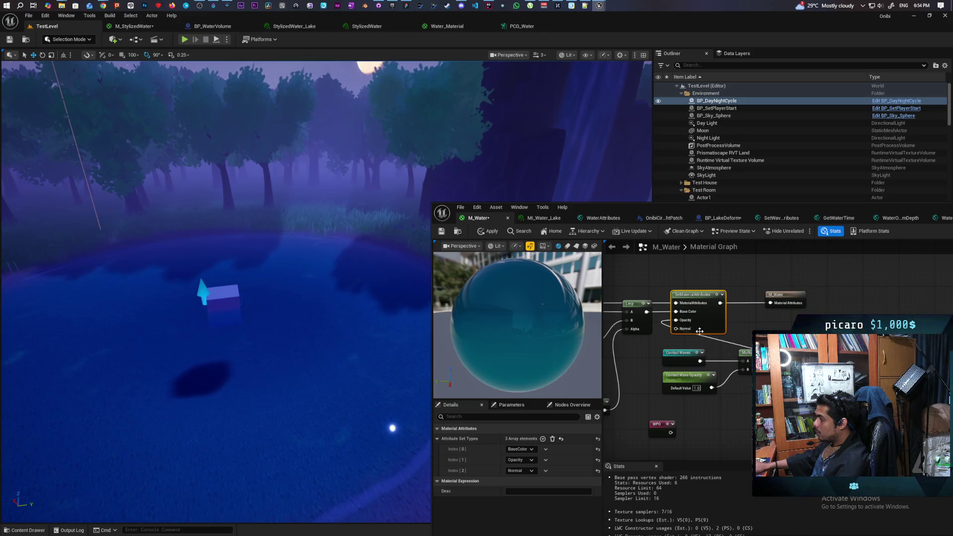
pyautogui.click(519, 470)
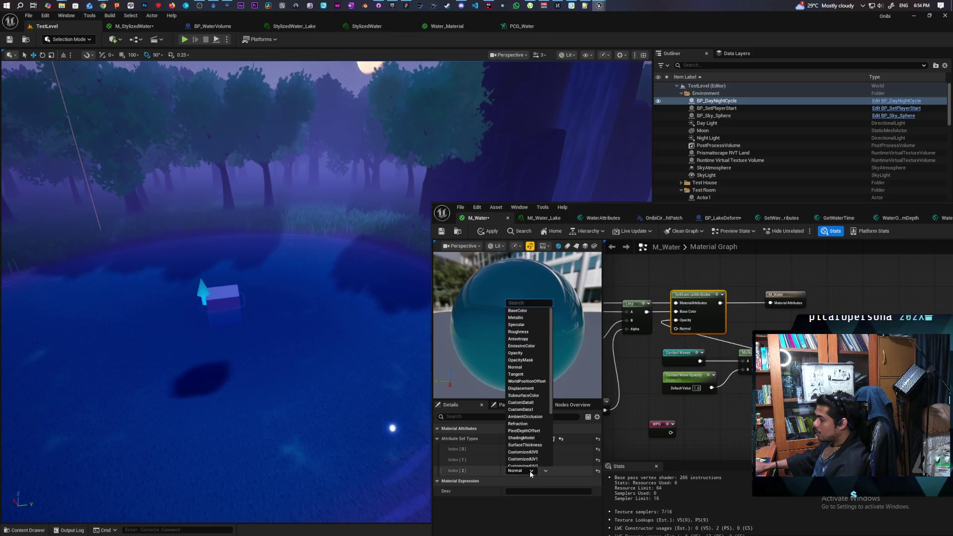
pyautogui.click(526, 381)
pyautogui.click(488, 231)
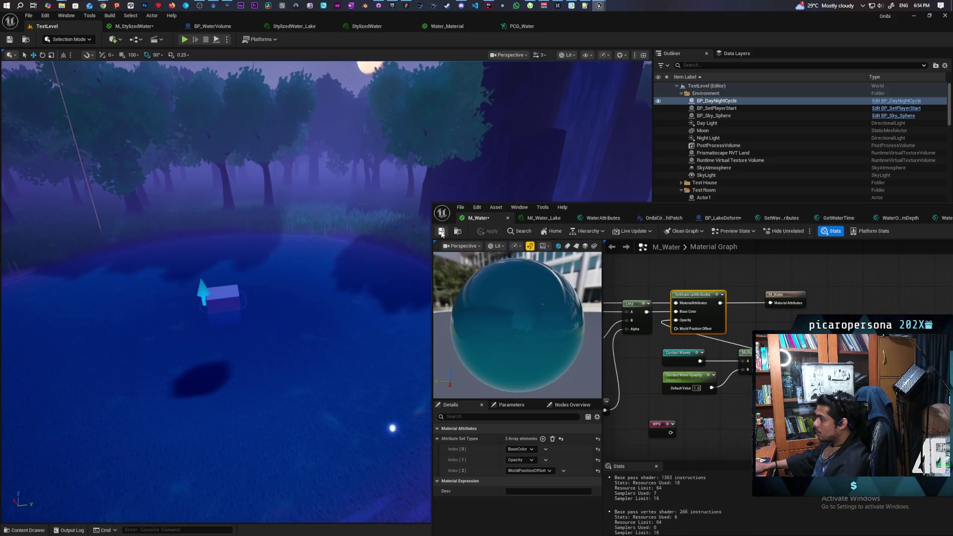
# Search Google in a new Chrome tab for 'how to add gerstner waves stylized water ue5'
pyautogui.moveTo(103, 6)
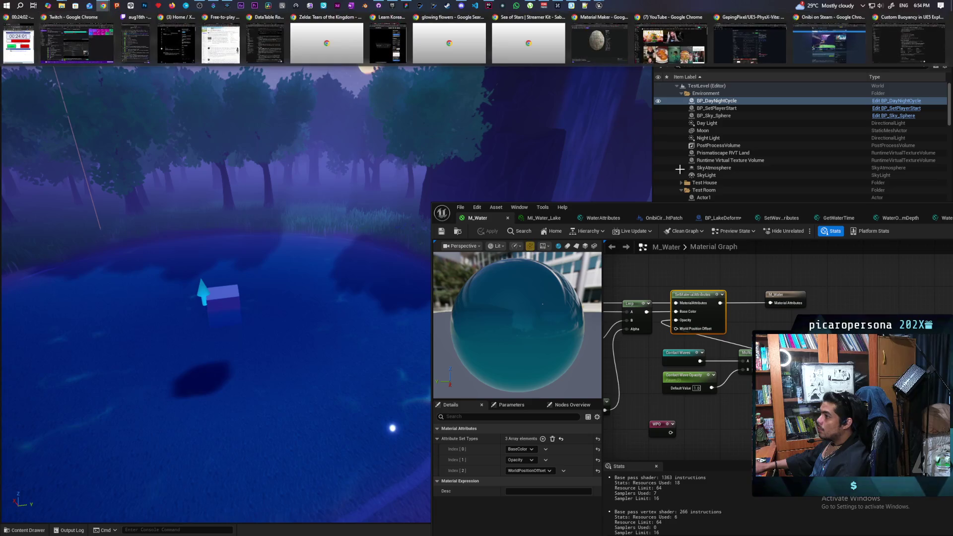
pyautogui.click(869, 66)
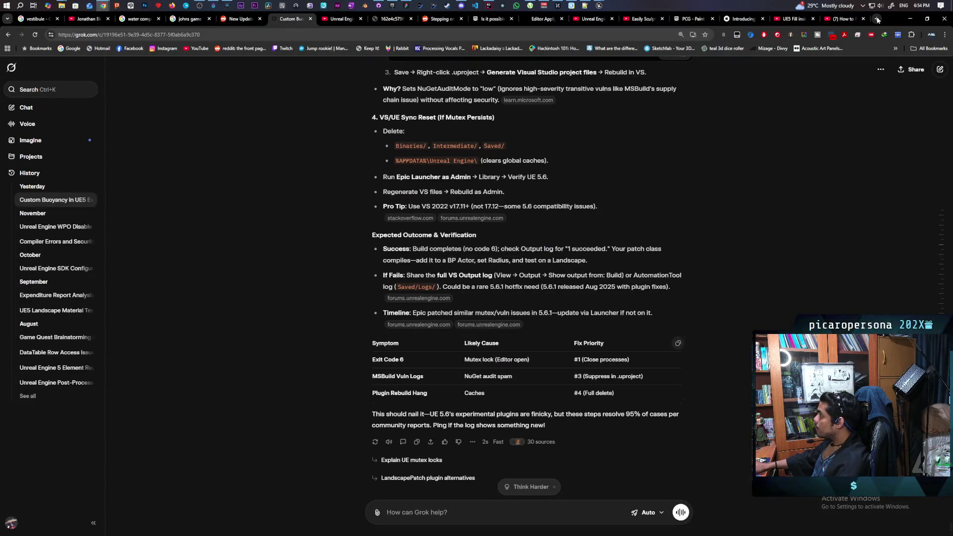
pyautogui.click(876, 18)
pyautogui.write('how to')
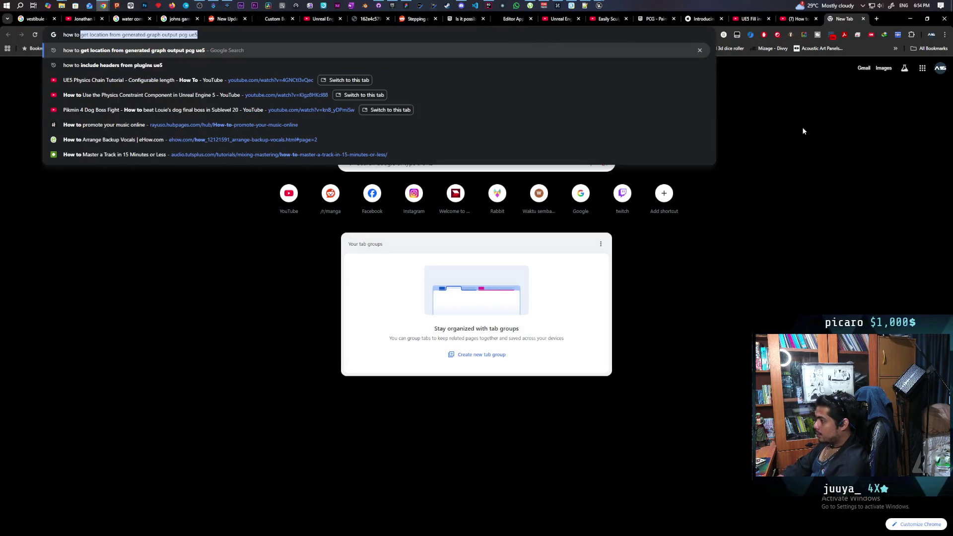
pyautogui.write(' add ger')
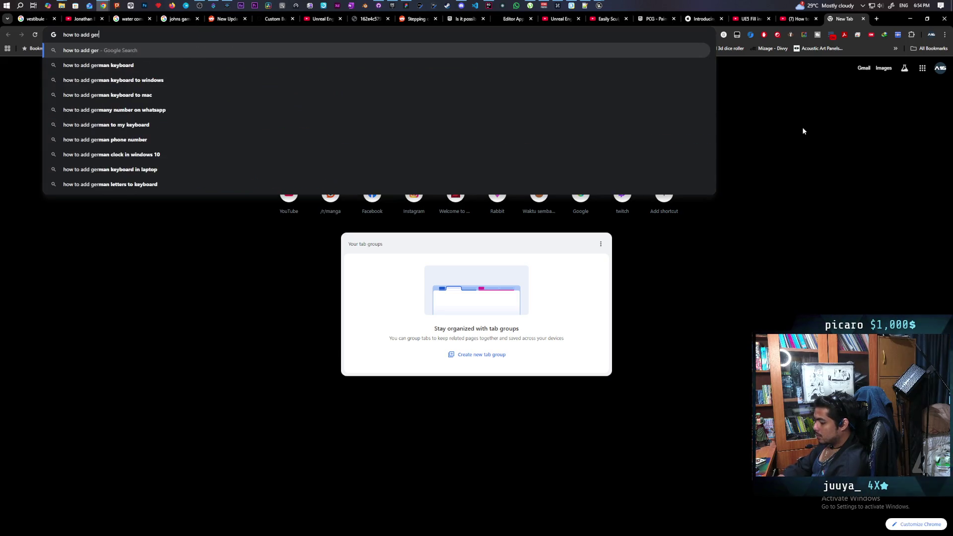
pyautogui.write('stner')
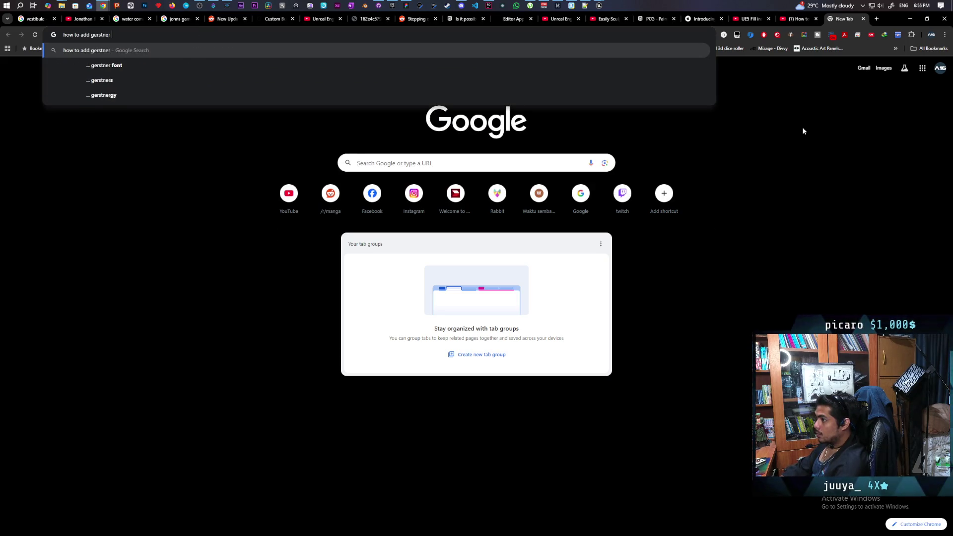
pyautogui.write(' waves ')
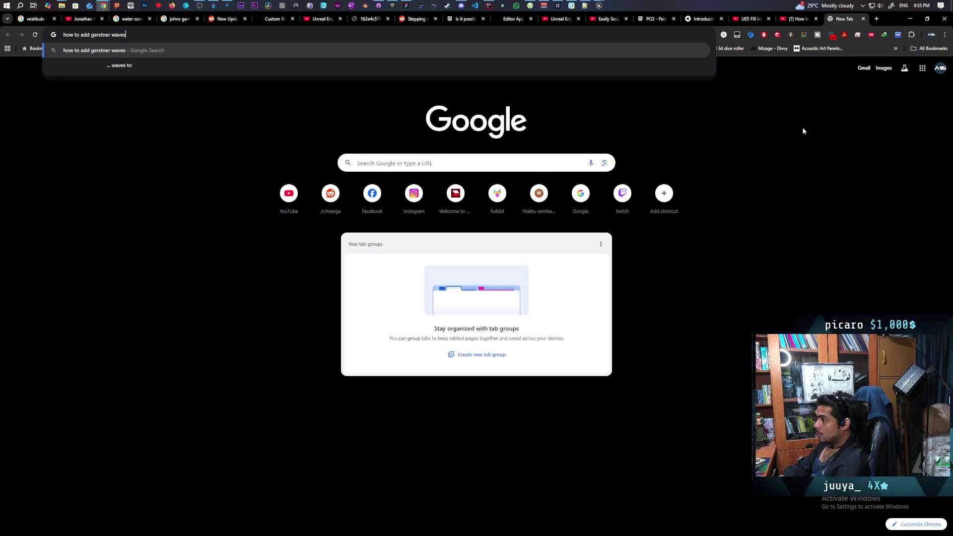
pyautogui.write('sty')
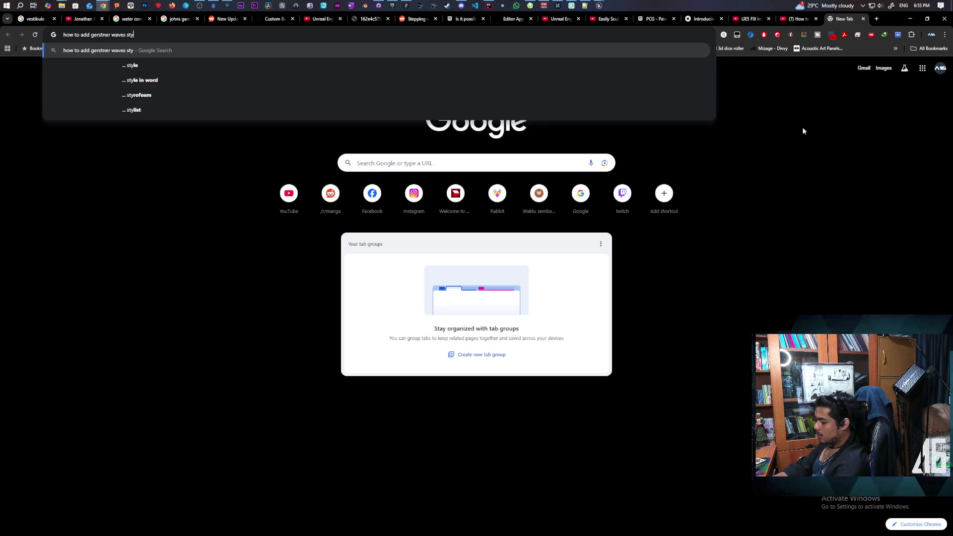
pyautogui.write('lized water ')
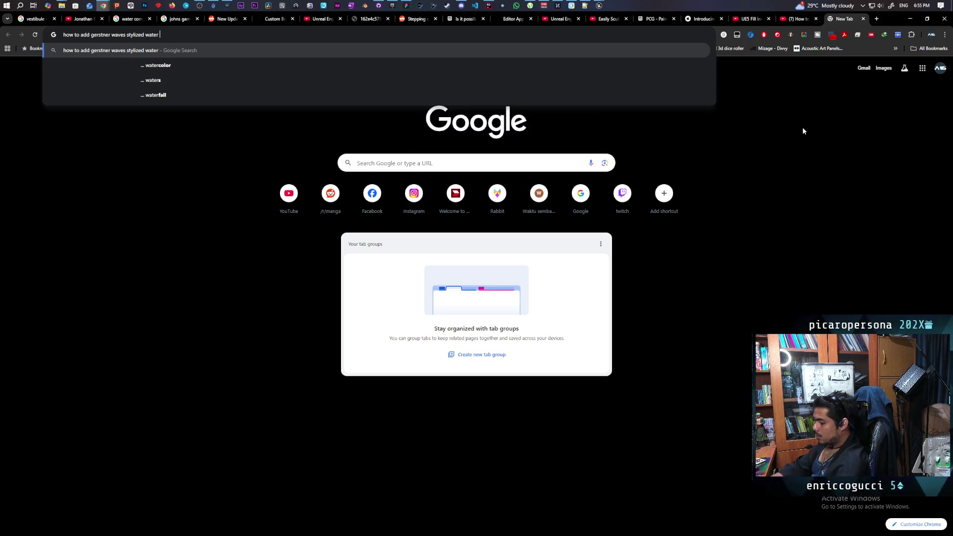
pyautogui.write('ue5')
pyautogui.press('Return')
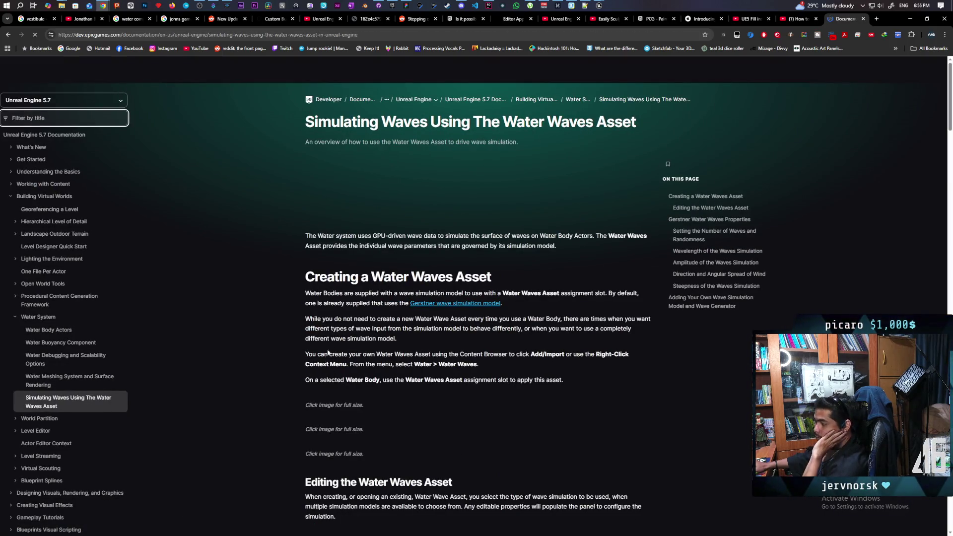
# Read down to the Gerstner Water Waves Properties table, then go back to the search results
pyautogui.scroll(-3, 266, 346)
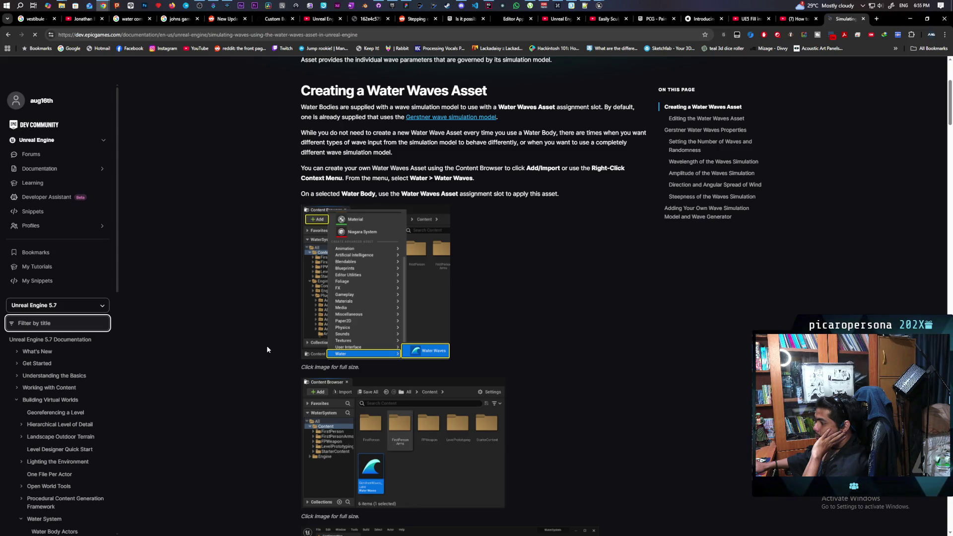
pyautogui.scroll(-8, 267, 349)
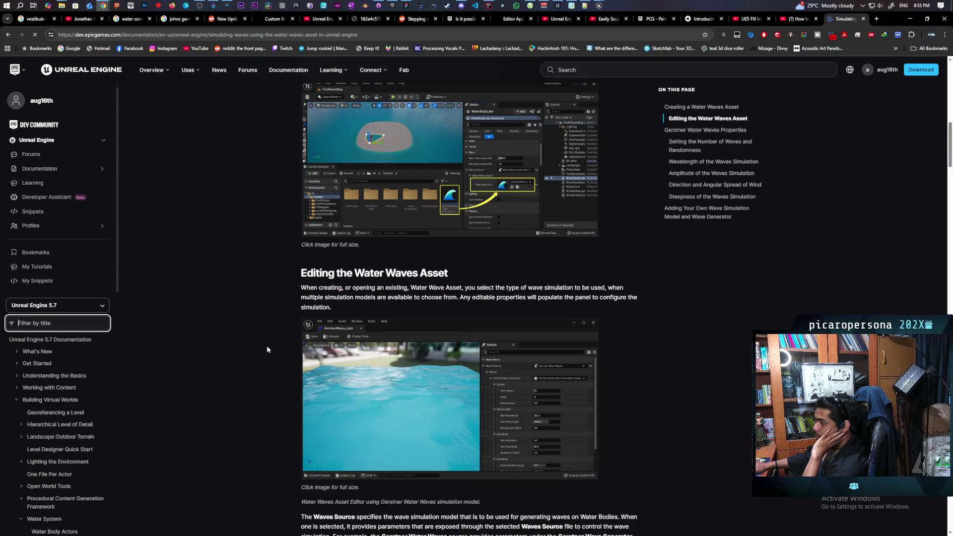
pyautogui.scroll(-8, 267, 347)
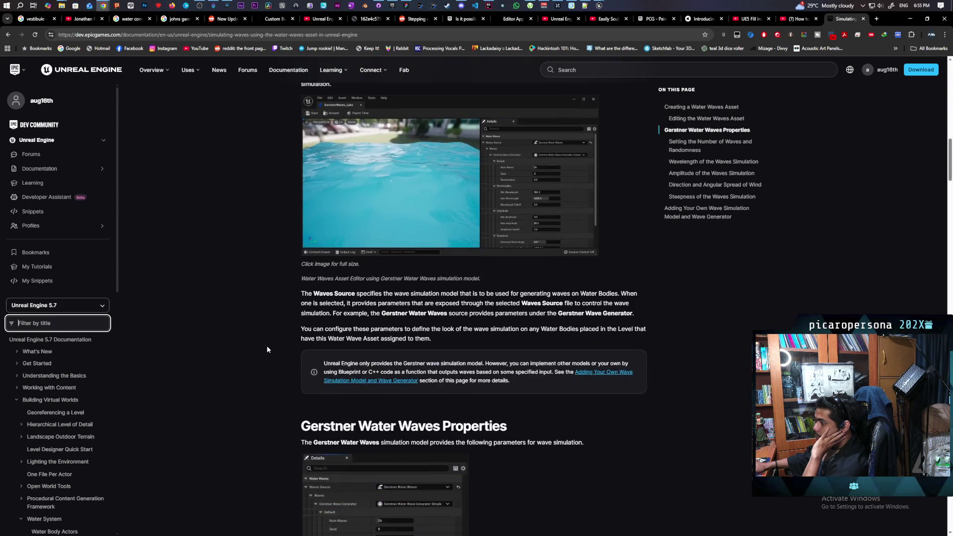
pyautogui.scroll(-8, 267, 350)
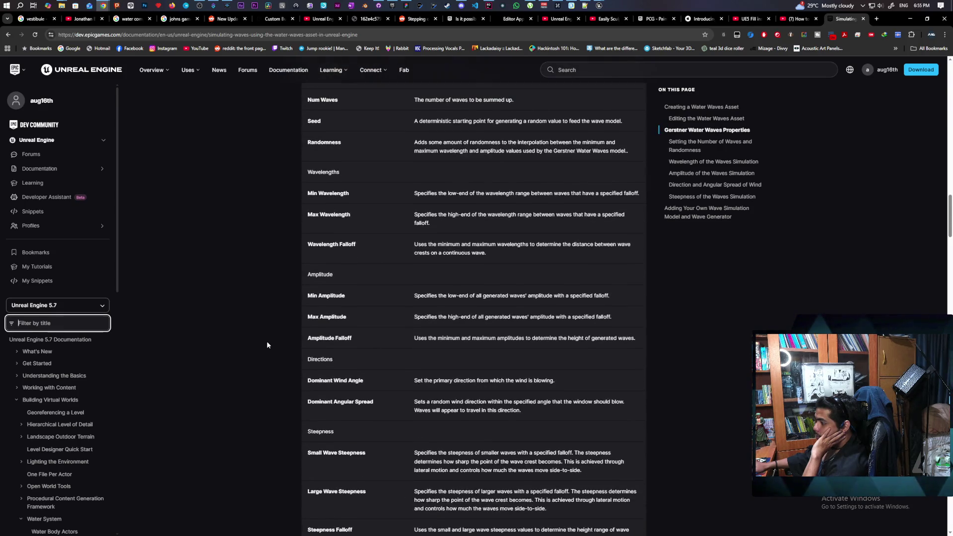
pyautogui.click(7, 36)
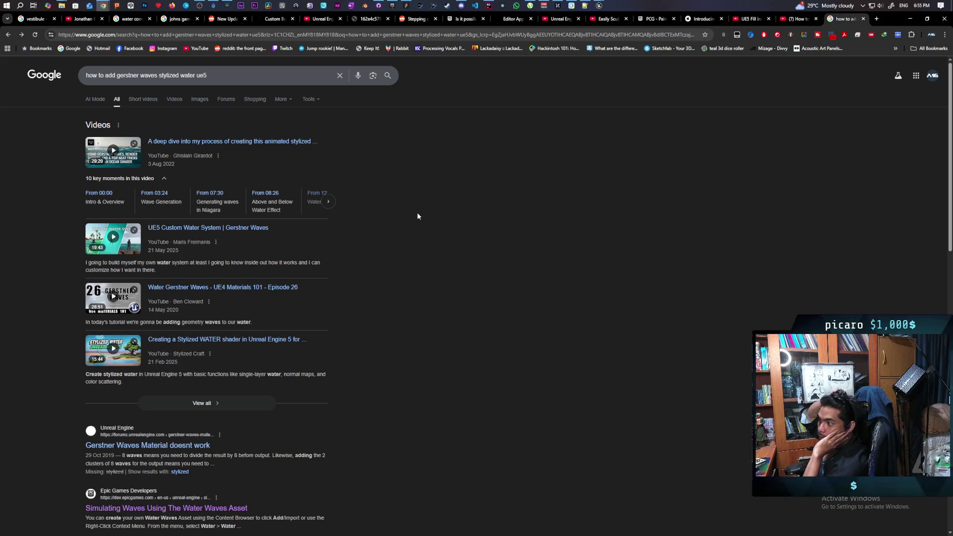
# Play the 'UE5 Custom Water System | Gerstner Waves' video full screen
pyautogui.click(110, 248)
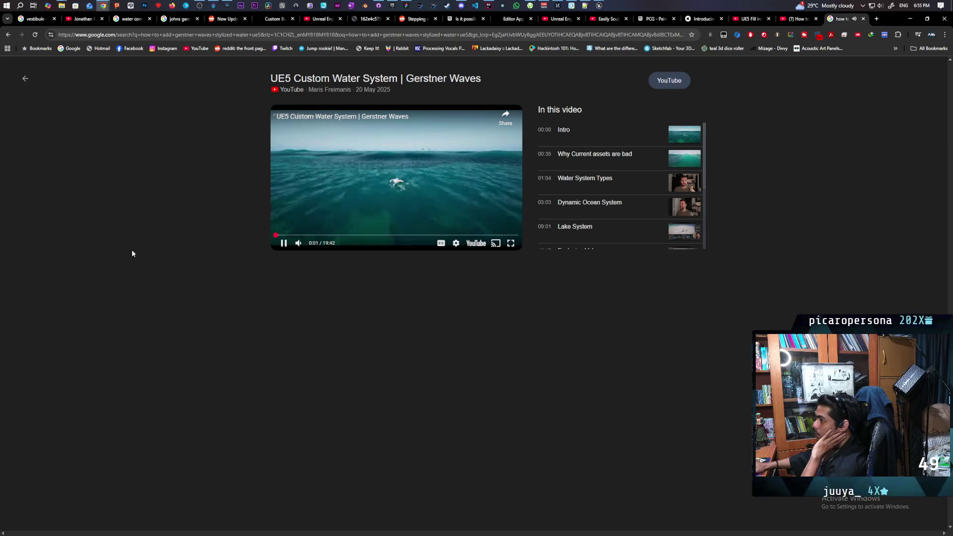
pyautogui.click(510, 242)
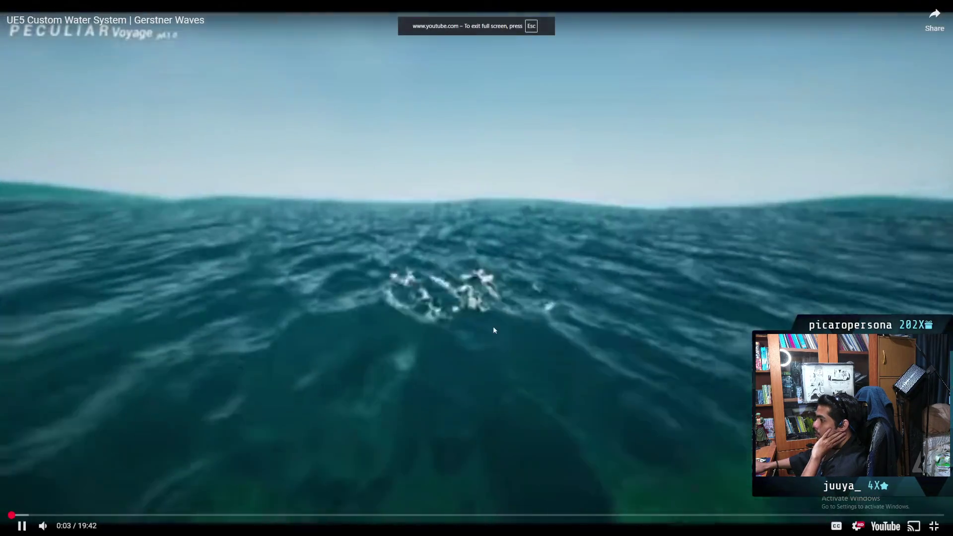